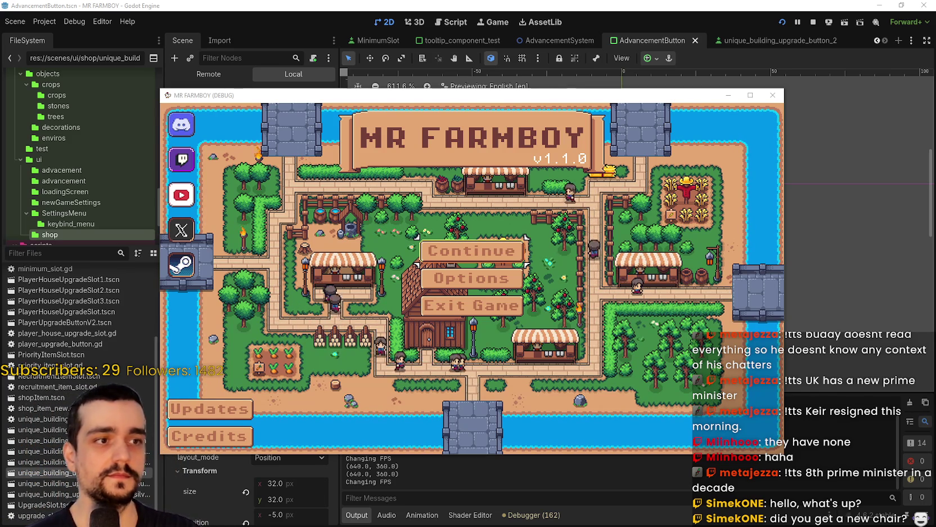
Continue the game and load the Save 1 (Normal) slot.
{"action": "left_click", "coordinate": [493, 252]}
{"action": "left_click", "coordinate": [501, 232]}
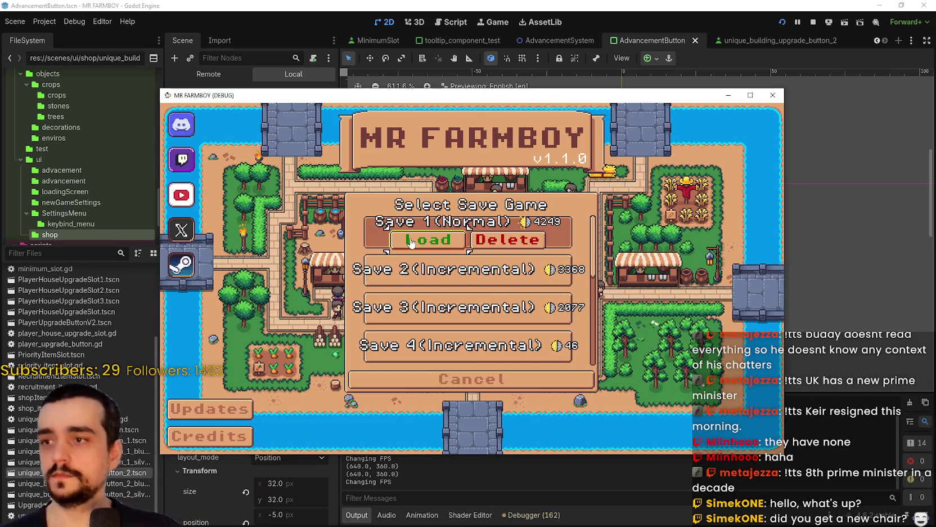
{"action": "left_click", "coordinate": [400, 268]}
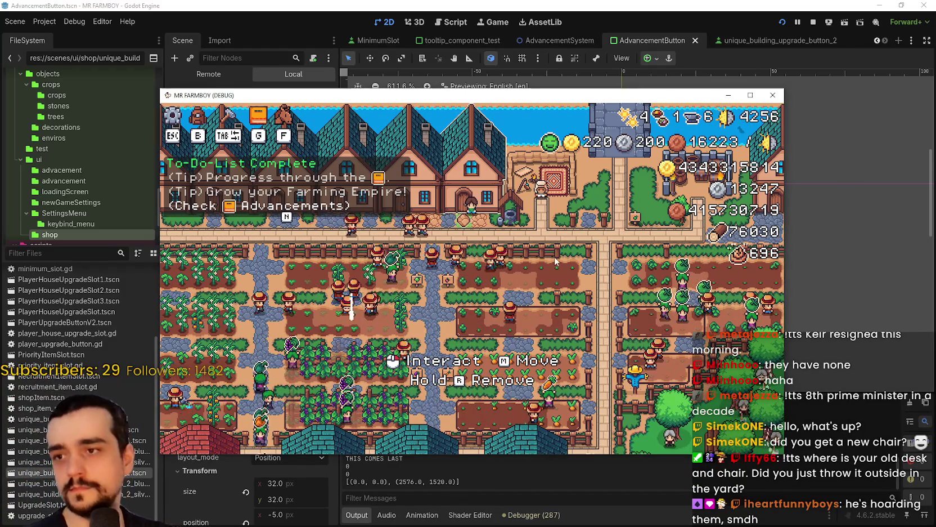
Open the Advancements panel with G and maximize the MR FARMBOY window.
{"action": "key", "text": "g"}
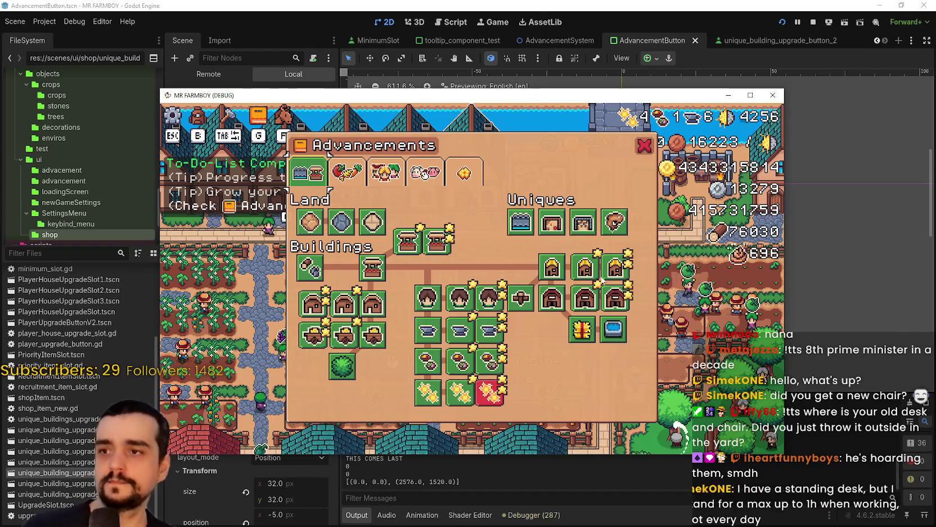
{"action": "left_click", "coordinate": [750, 95]}
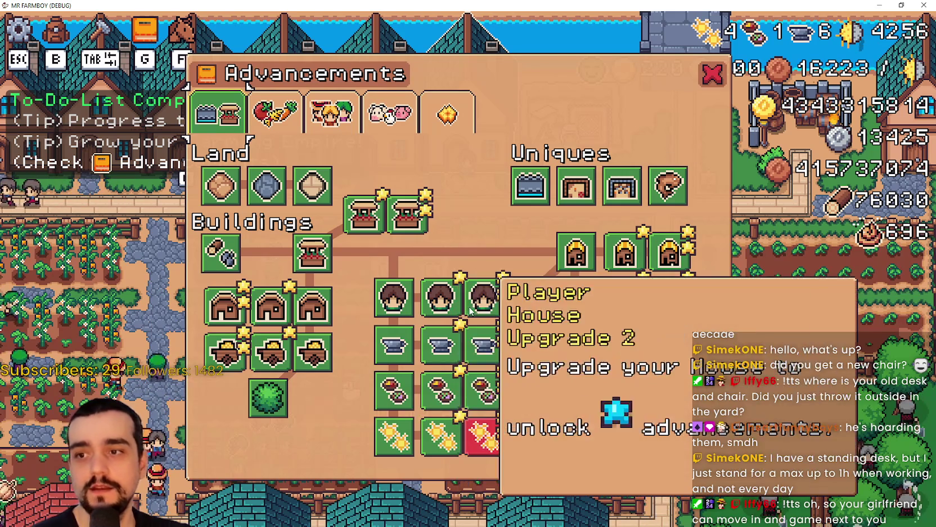
{"action": "mouse_move", "coordinate": [225, 256]}
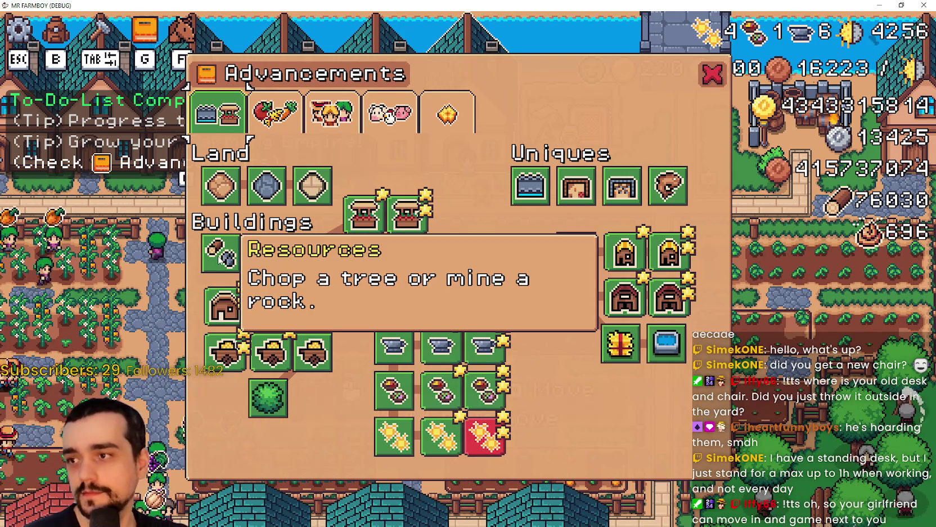
{"action": "mouse_move", "coordinate": [659, 193]}
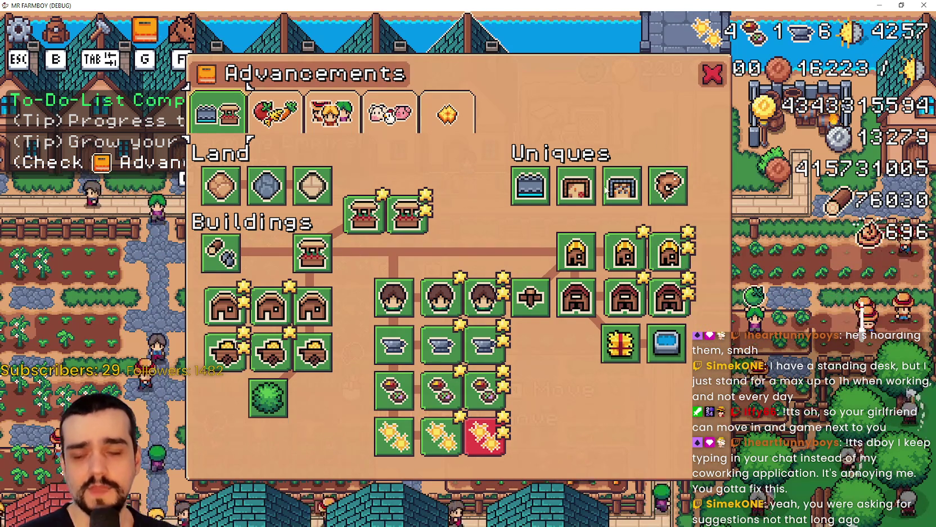
{"action": "mouse_move", "coordinate": [613, 197]}
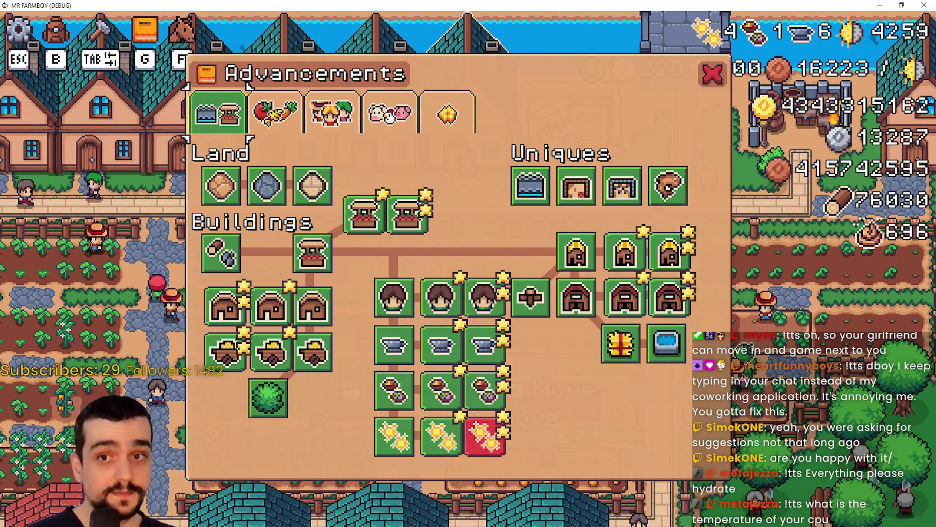
Return to Godot and filter the FileSystem dock for 'curr'.
{"action": "key", "text": "alt+Tab"}
{"action": "scroll", "coordinate": [726, 238], "scroll_direction": "down", "scroll_amount": 3}
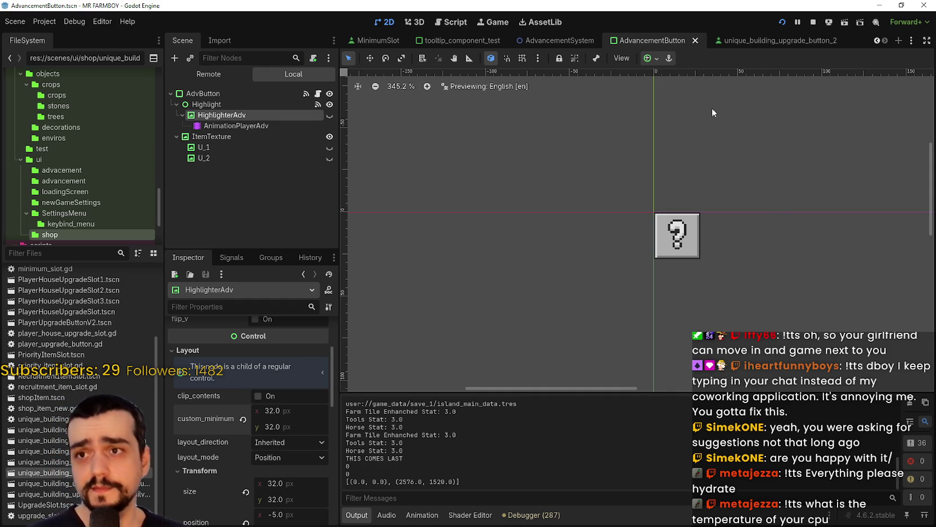
{"action": "scroll", "coordinate": [707, 100], "scroll_direction": "up", "scroll_amount": 1}
{"action": "left_click", "coordinate": [20, 251]}
{"action": "type", "text": "com"}
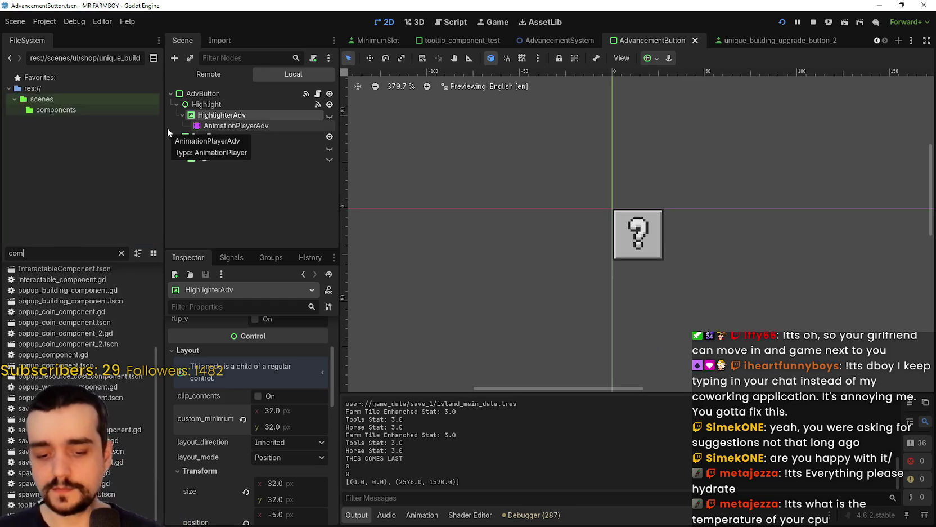
{"action": "key", "text": "BackSpace"}
{"action": "key", "text": "BackSpace"}
{"action": "key", "text": "BackSpace"}
{"action": "type", "text": "gl"}
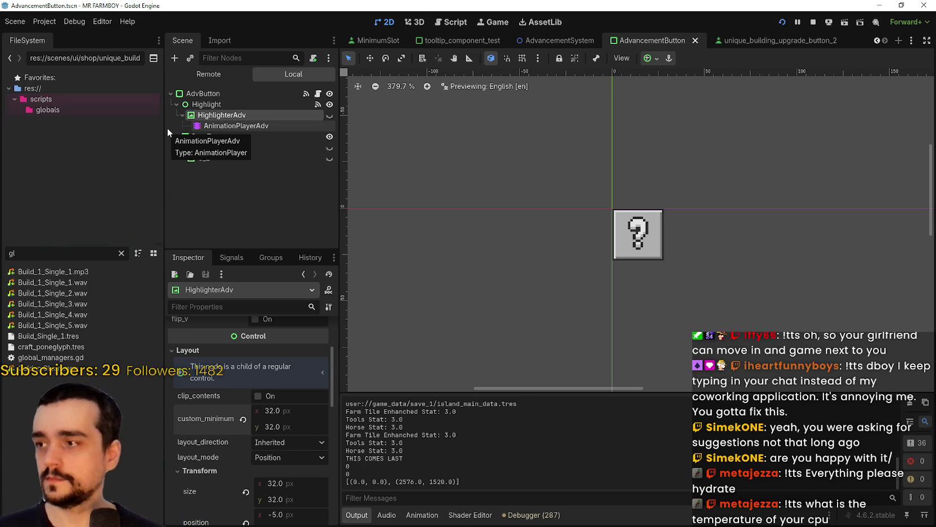
{"action": "key", "text": "BackSpace"}
{"action": "key", "text": "BackSpace"}
{"action": "type", "text": "curr"}
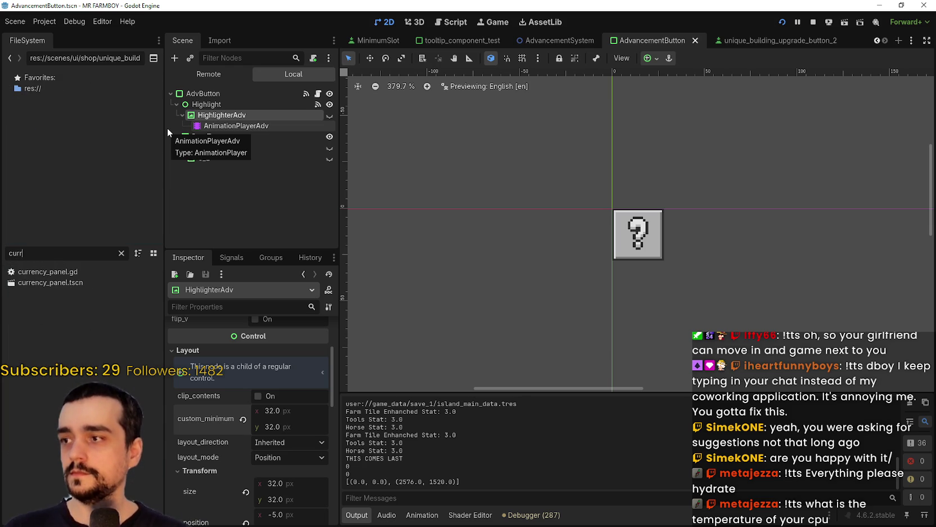
Open currency_panel.tscn, then launch Task Manager with Ctrl+Shift+Esc.
{"action": "double_click", "coordinate": [76, 282]}
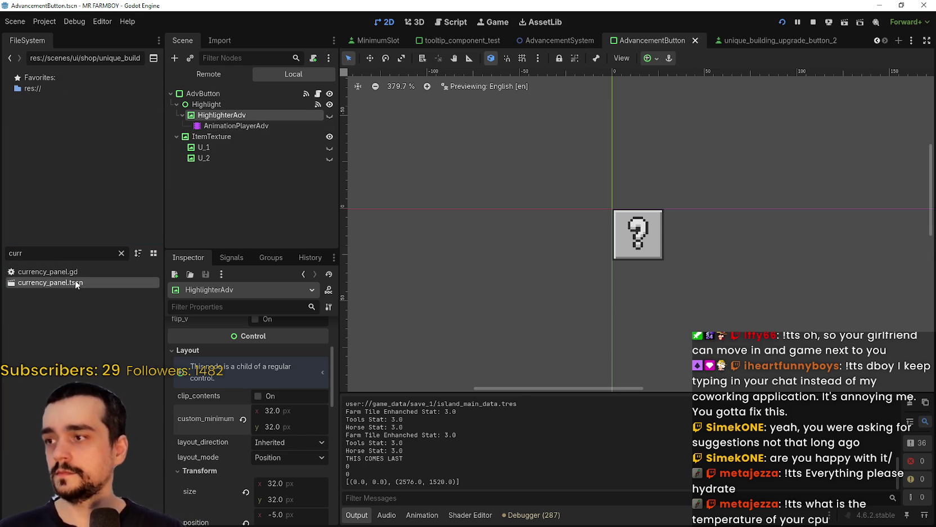
{"action": "scroll", "coordinate": [580, 178], "scroll_direction": "down", "scroll_amount": 6}
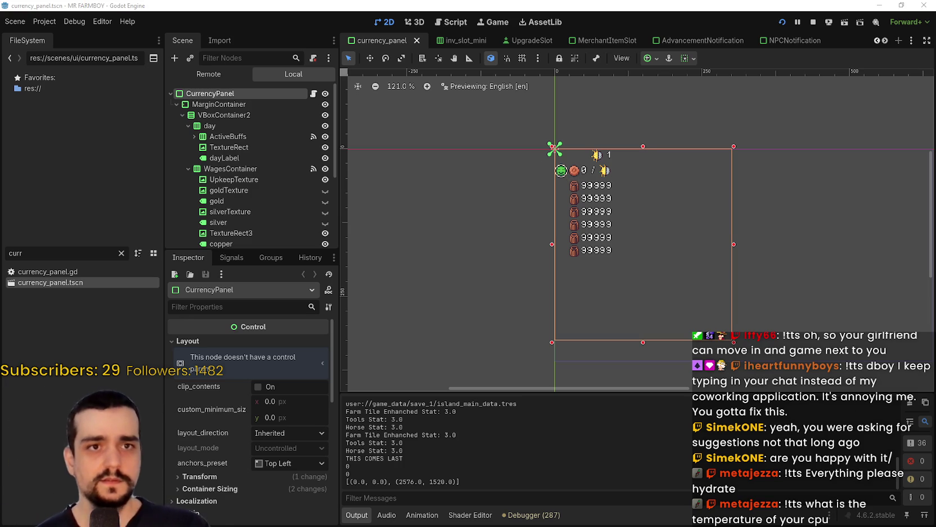
{"action": "key", "text": "ctrl+shift+Escape"}
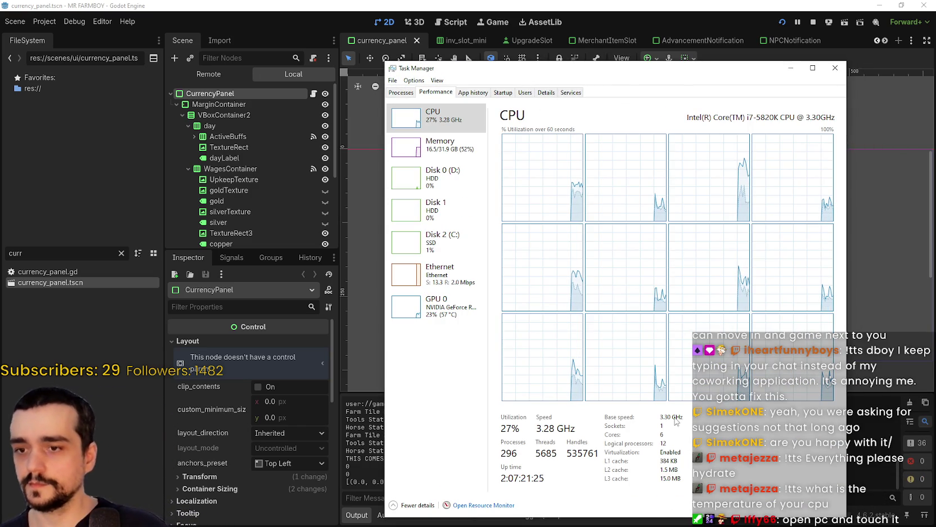
Shorten the Task Manager window and launch Resource Monitor from it.
{"action": "left_click_drag", "start_coordinate": [786, 516], "coordinate": [786, 331]}
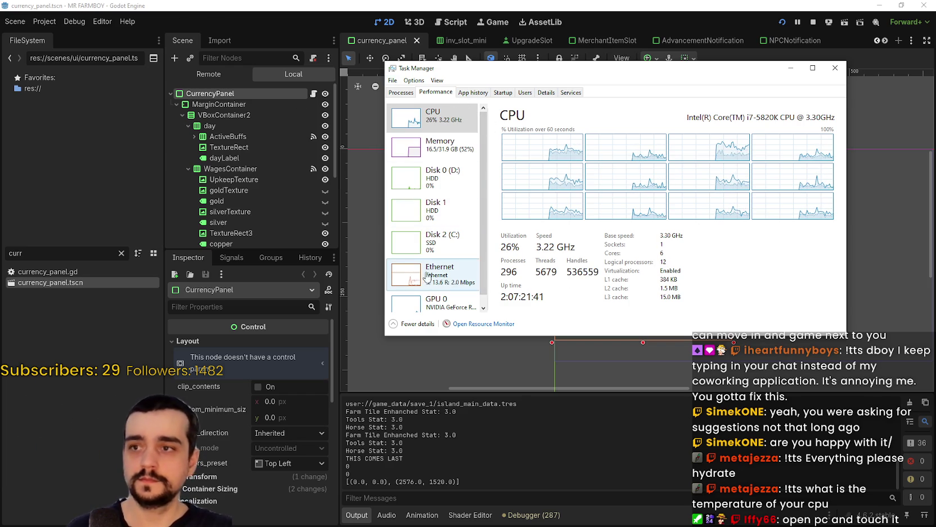
{"action": "left_click", "coordinate": [505, 331]}
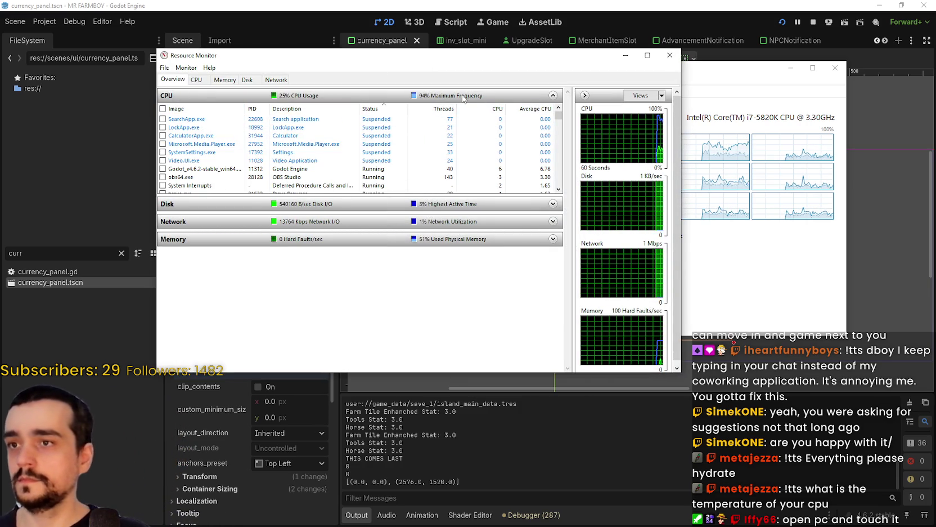
Review per-process usage on Resource Monitor's CPU tab, then close Resource Monitor.
{"action": "left_click", "coordinate": [197, 82]}
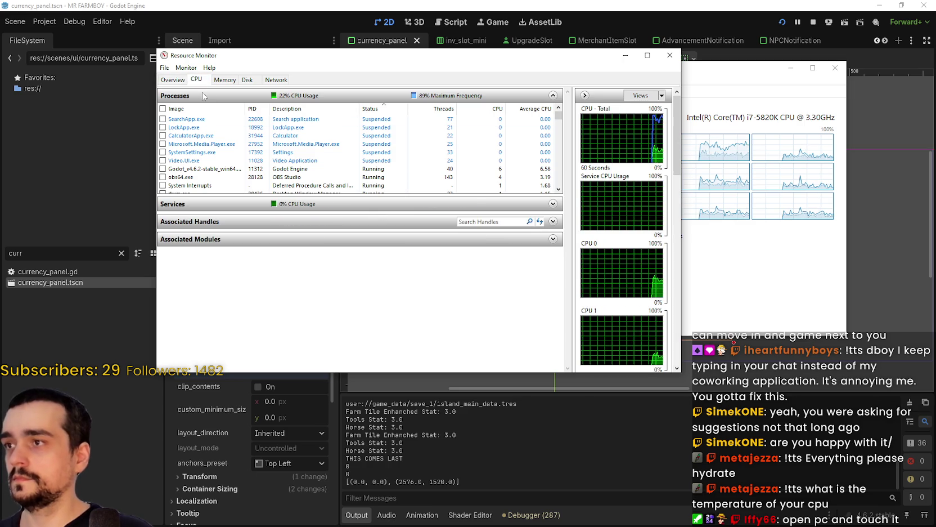
{"action": "scroll", "coordinate": [263, 178], "scroll_direction": "down", "scroll_amount": 4}
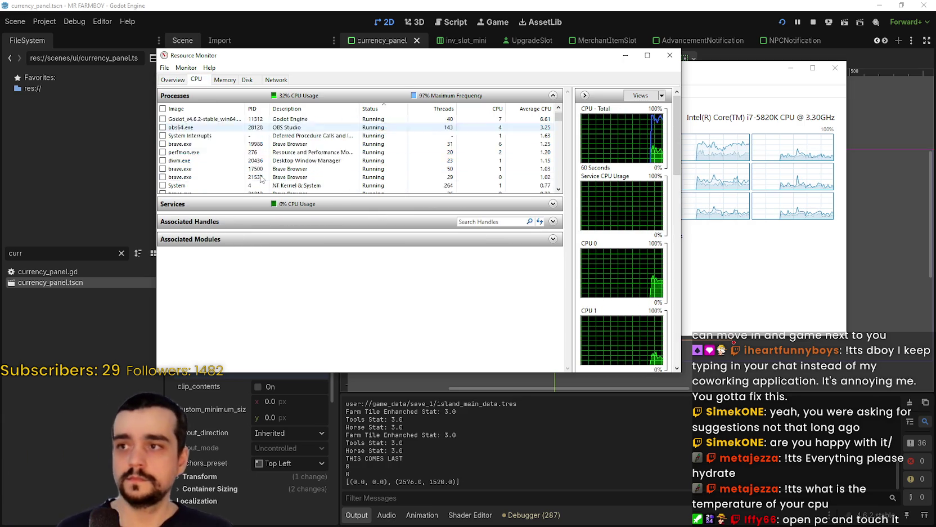
{"action": "scroll", "coordinate": [263, 177], "scroll_direction": "up", "scroll_amount": 4}
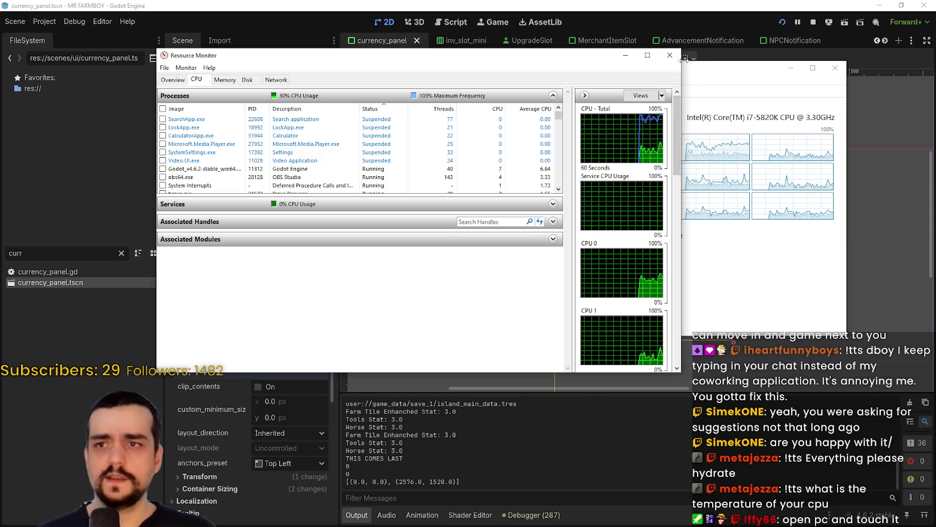
{"action": "left_click", "coordinate": [677, 62]}
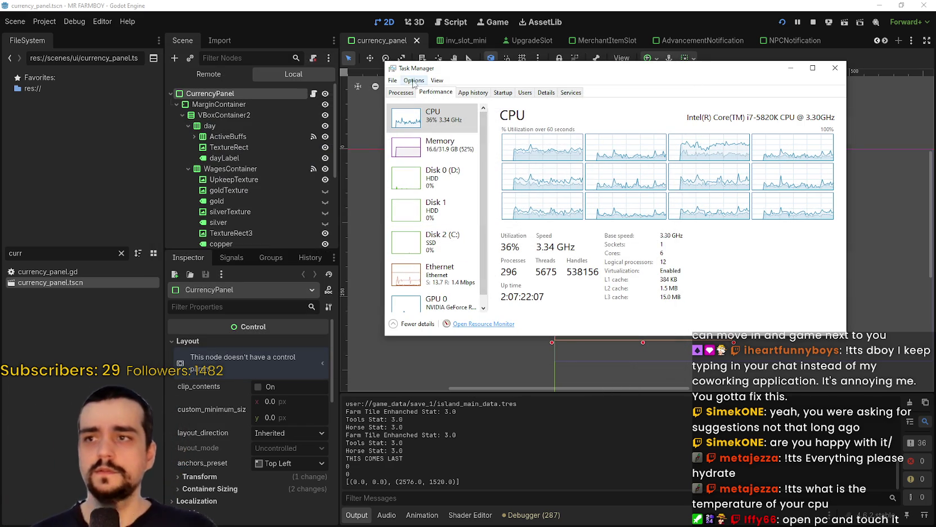
Switch the CPU graph to Overall utilization, then back to Logical processors.
{"action": "right_click", "coordinate": [425, 94]}
{"action": "mouse_move", "coordinate": [443, 98]}
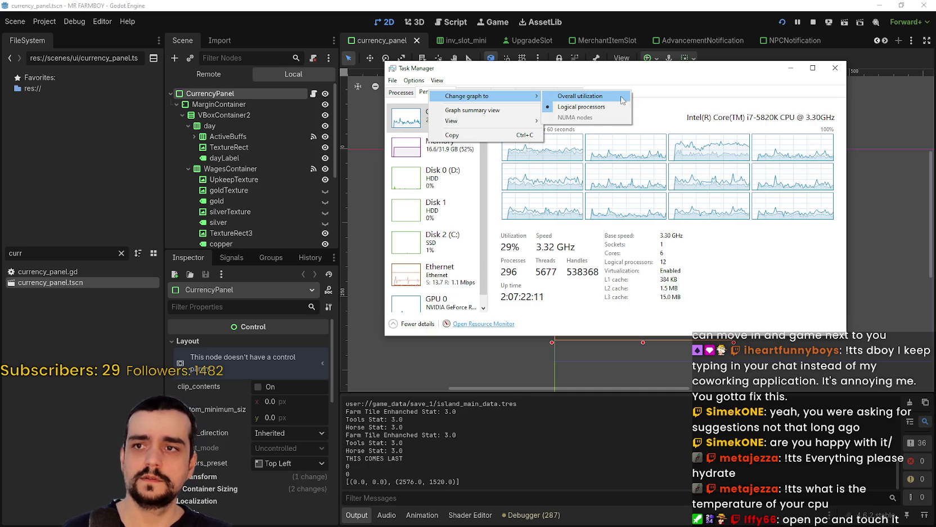
{"action": "left_click", "coordinate": [580, 96]}
{"action": "right_click", "coordinate": [428, 94]}
{"action": "mouse_move", "coordinate": [504, 101]}
{"action": "left_click", "coordinate": [597, 111]}
Show the full CPU performance page via View > CPU, then close Task Manager.
{"action": "right_click", "coordinate": [439, 94]}
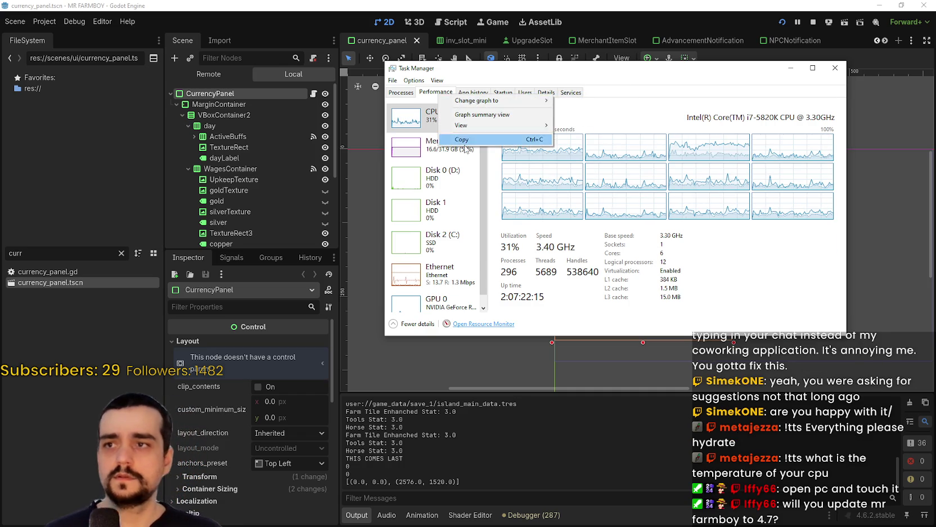
{"action": "mouse_move", "coordinate": [475, 131]}
{"action": "left_click", "coordinate": [571, 122]}
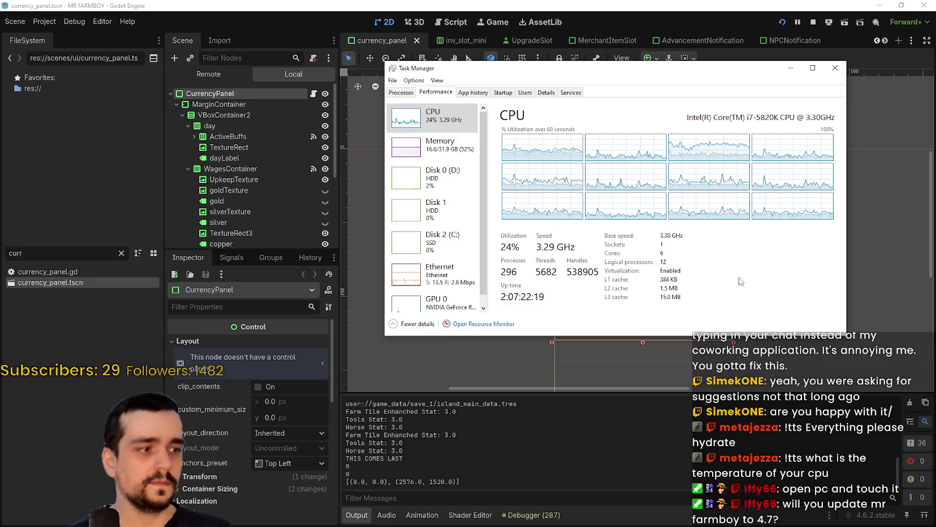
{"action": "left_click", "coordinate": [835, 68]}
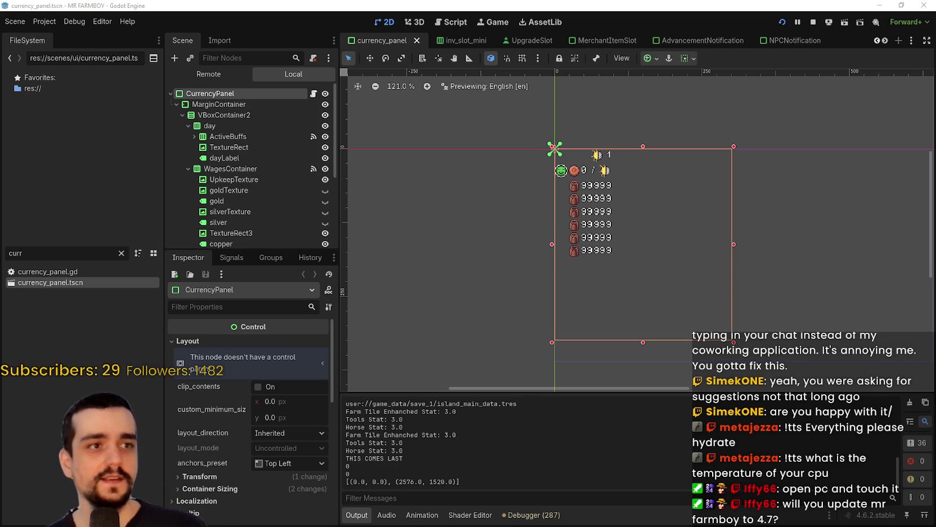
Switch to the browser and scroll issue #120246 down to its reproduction steps.
{"action": "key", "text": "alt+Tab"}
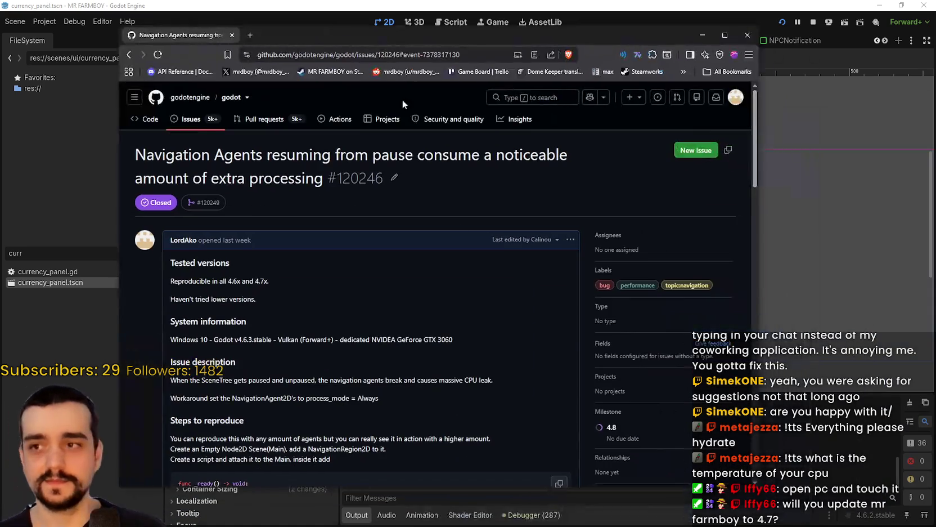
{"action": "scroll", "coordinate": [614, 280], "scroll_direction": "down", "scroll_amount": 4}
{"action": "scroll", "coordinate": [614, 279], "scroll_direction": "down", "scroll_amount": 1}
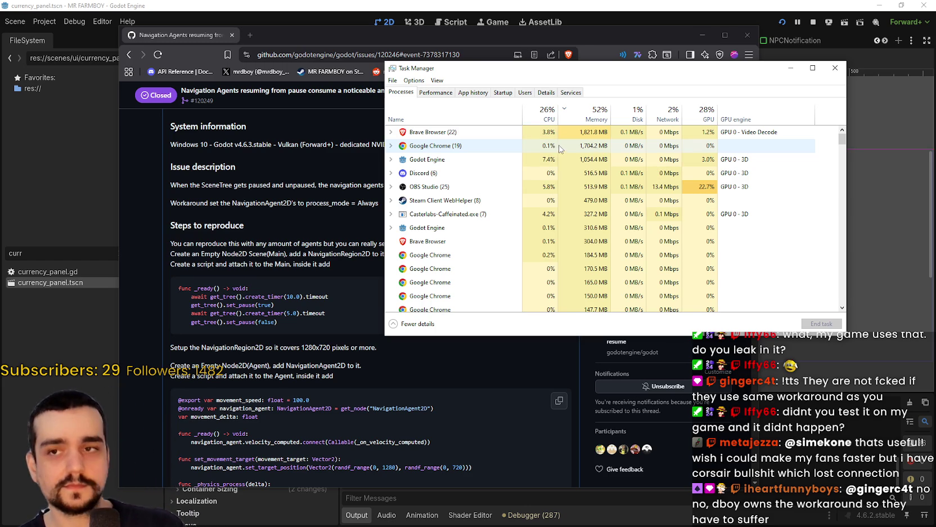
Close Task Manager and select issue #120246's URL in the address bar.
{"action": "left_click", "coordinate": [835, 68]}
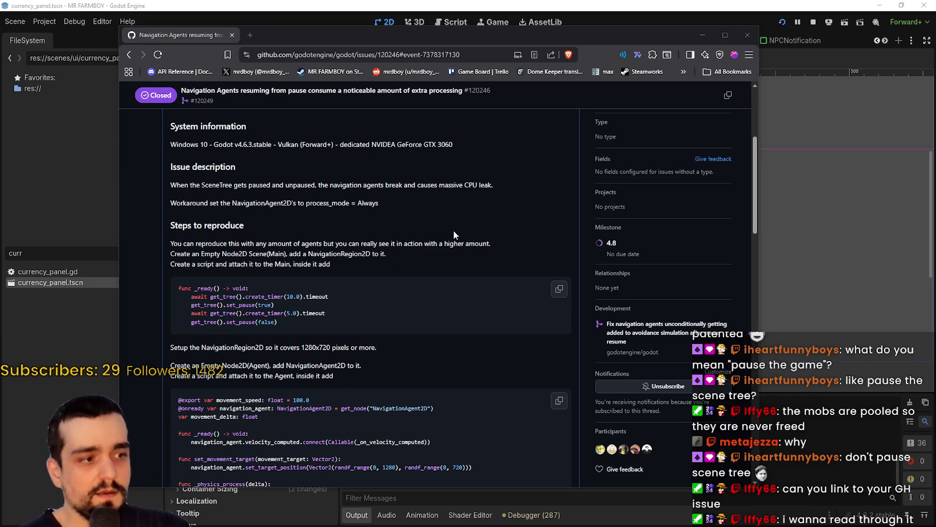
{"action": "left_click", "coordinate": [412, 59]}
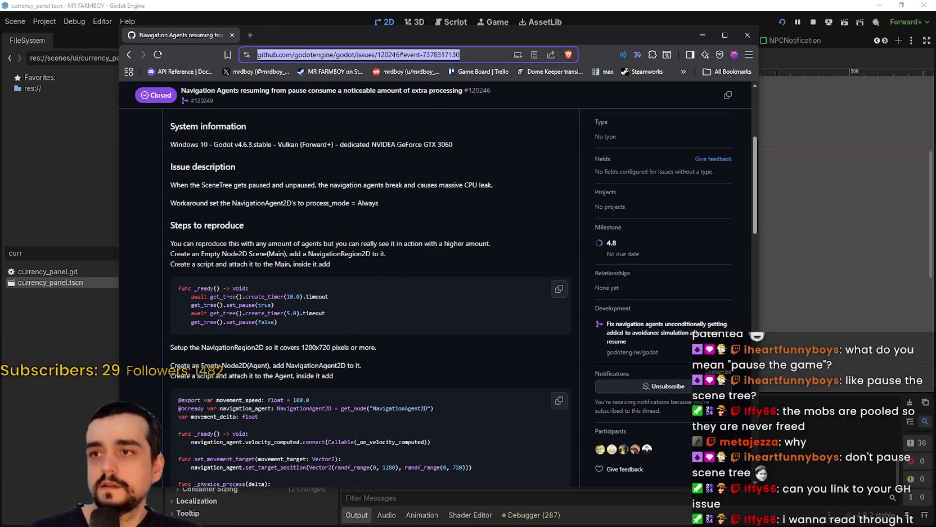
Read through issue #120246, highlight the workaround line, and scroll through pull request #120249.
{"action": "key", "text": "alt+Tab"}
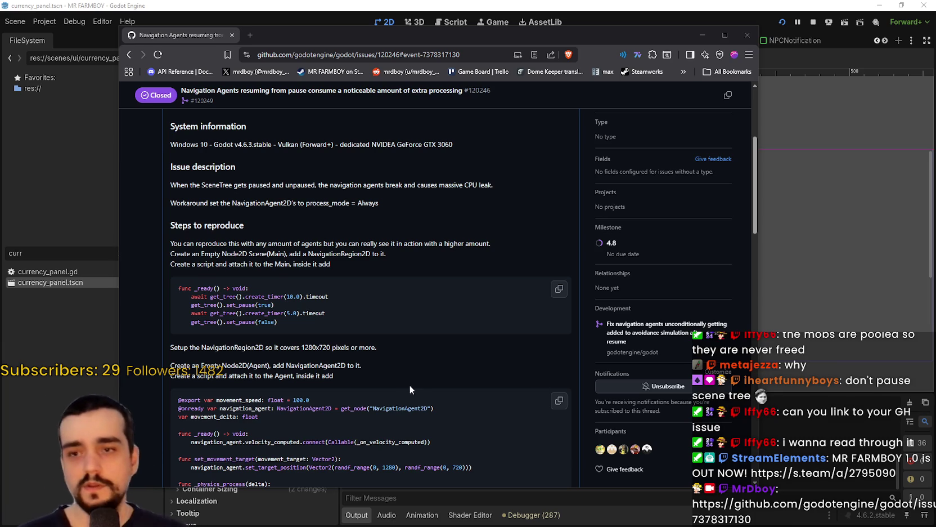
{"action": "scroll", "coordinate": [409, 385], "scroll_direction": "down", "scroll_amount": 1}
{"action": "scroll", "coordinate": [402, 386], "scroll_direction": "down", "scroll_amount": 5}
{"action": "scroll", "coordinate": [424, 389], "scroll_direction": "up", "scroll_amount": 10}
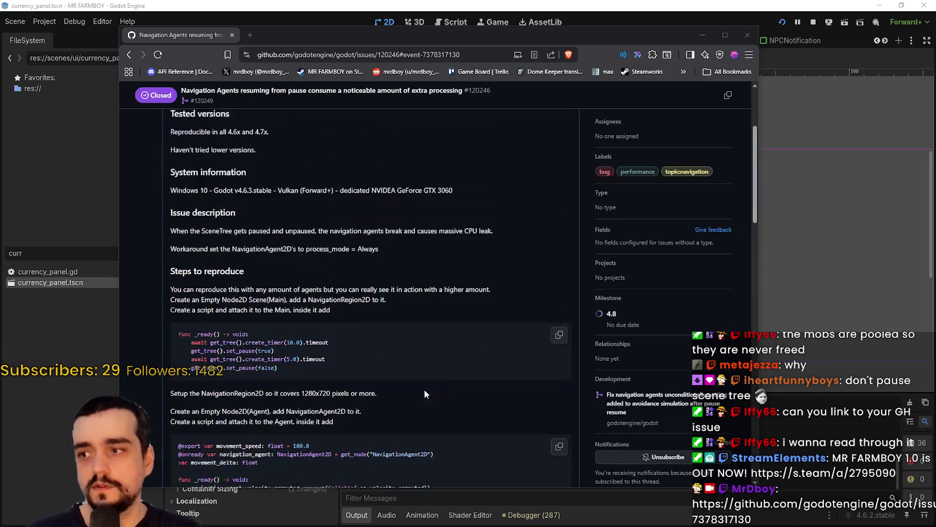
{"action": "scroll", "coordinate": [364, 302], "scroll_direction": "down", "scroll_amount": 3}
{"action": "left_click_drag", "start_coordinate": [401, 254], "coordinate": [166, 241]}
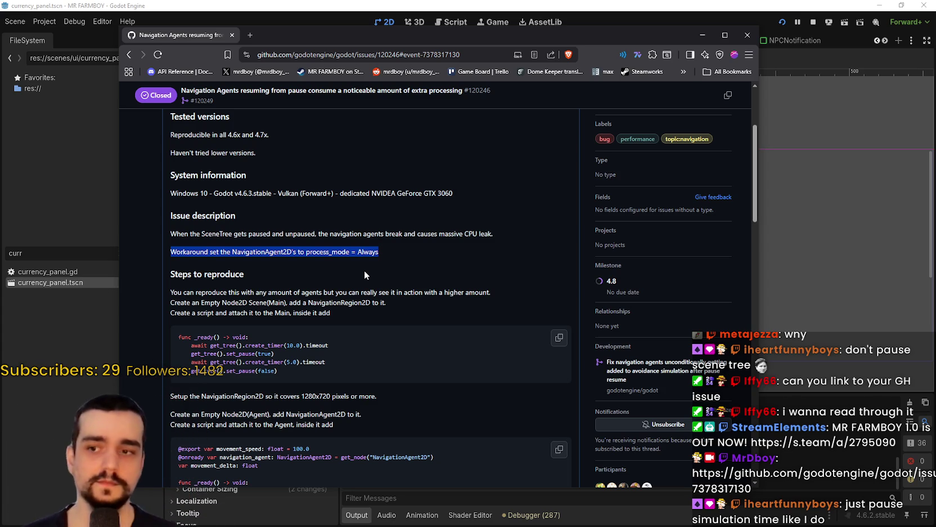
{"action": "scroll", "coordinate": [312, 261], "scroll_direction": "down", "scroll_amount": 5}
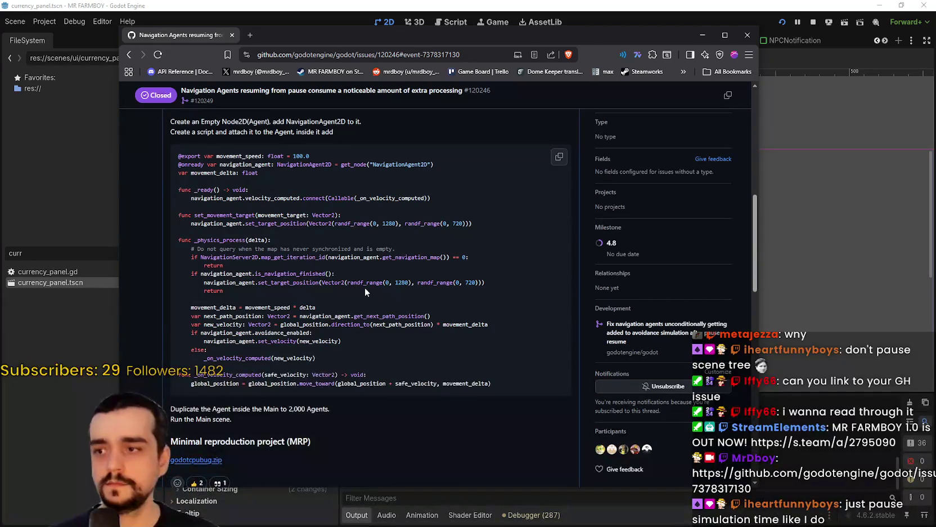
{"action": "scroll", "coordinate": [371, 284], "scroll_direction": "down", "scroll_amount": 4}
{"action": "scroll", "coordinate": [380, 278], "scroll_direction": "down", "scroll_amount": 1}
{"action": "scroll", "coordinate": [375, 281], "scroll_direction": "down", "scroll_amount": 5}
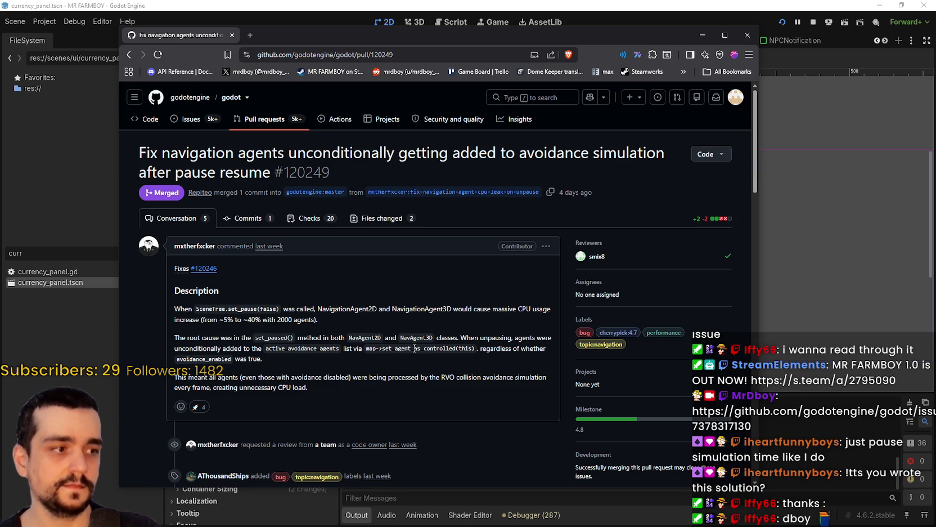
Select active_avoidance_agents in the PR description, then go back to issue #120246.
{"action": "scroll", "coordinate": [431, 348], "scroll_direction": "down", "scroll_amount": 1}
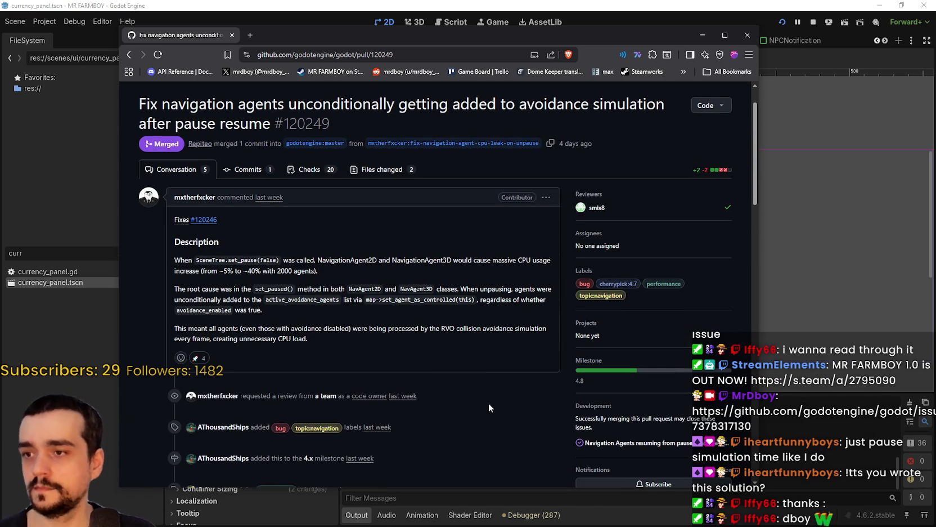
{"action": "double_click", "coordinate": [279, 297]}
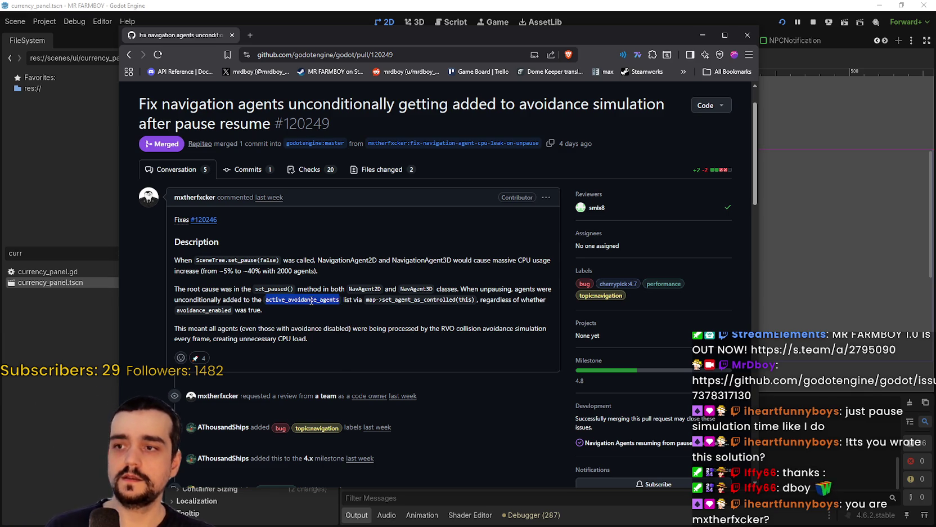
{"action": "mouse_move", "coordinate": [324, 301]}
{"action": "left_mouse_down"}
{"action": "mouse_move", "coordinate": [275, 304]}
{"action": "mouse_move", "coordinate": [316, 299]}
{"action": "left_mouse_up"}
{"action": "left_click", "coordinate": [282, 303]}
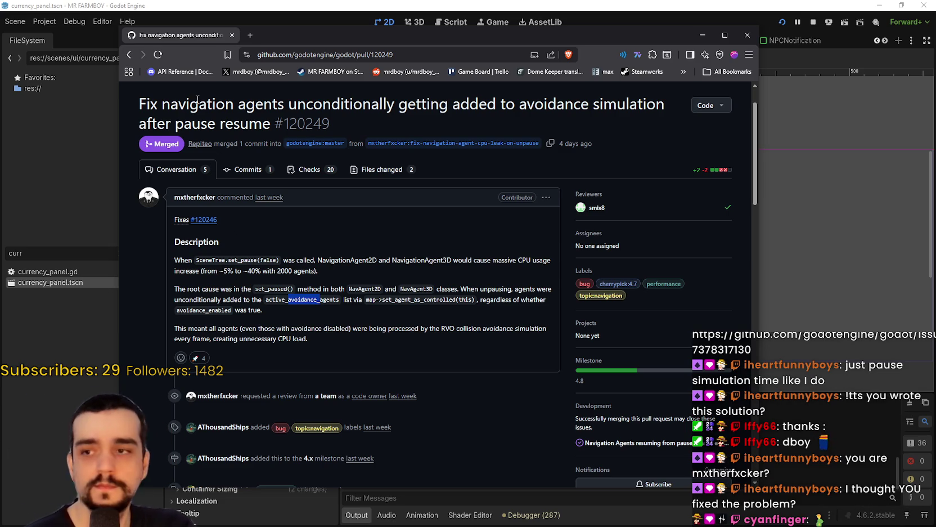
{"action": "left_click", "coordinate": [128, 55]}
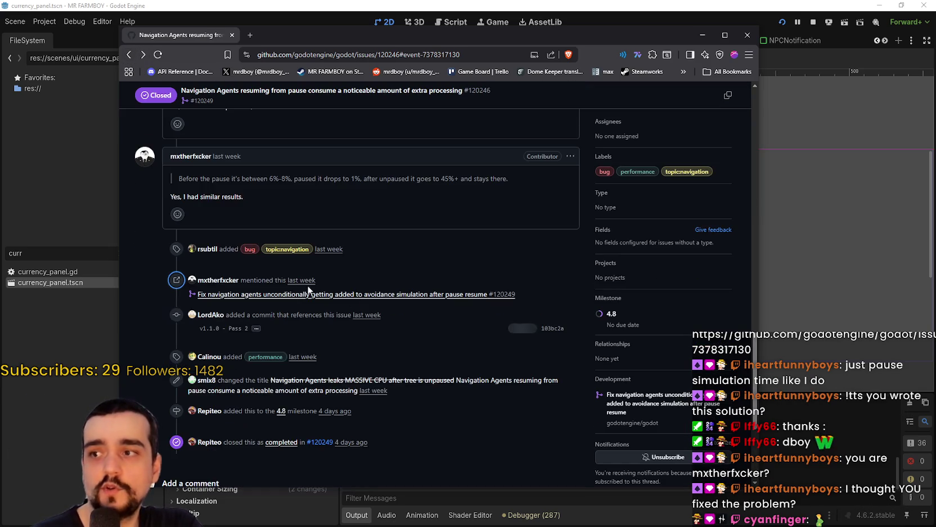
{"action": "scroll", "coordinate": [386, 316], "scroll_direction": "up", "scroll_amount": 10}
{"action": "scroll", "coordinate": [381, 312], "scroll_direction": "up", "scroll_amount": 10}
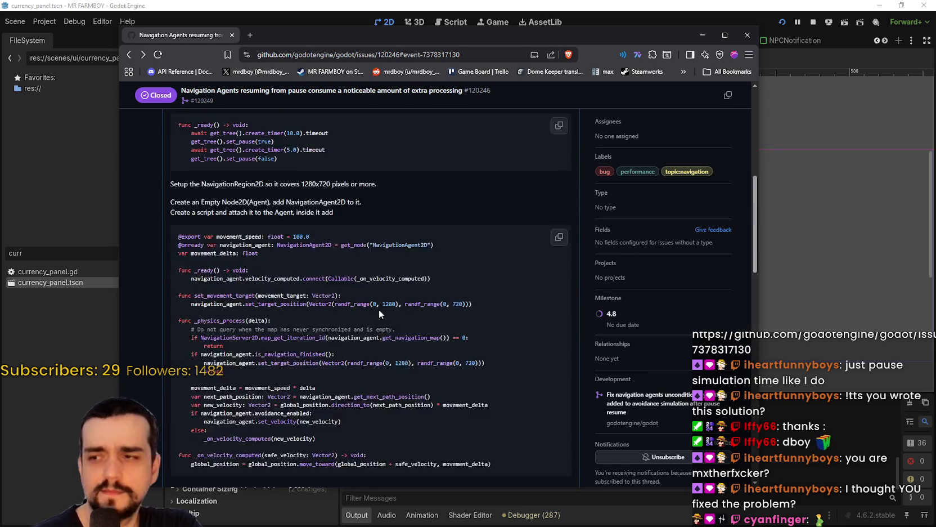
{"action": "scroll", "coordinate": [273, 338], "scroll_direction": "down", "scroll_amount": 2}
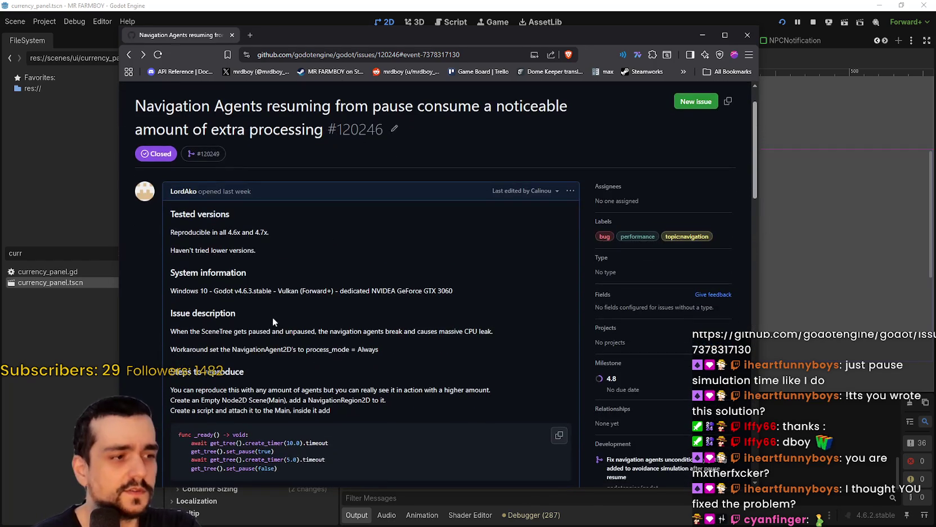
{"action": "mouse_move", "coordinate": [390, 302]}
{"action": "left_mouse_down"}
{"action": "mouse_move", "coordinate": [147, 297]}
{"action": "mouse_move", "coordinate": [166, 301]}
{"action": "left_mouse_up"}
{"action": "scroll", "coordinate": [367, 304], "scroll_direction": "down", "scroll_amount": 2}
{"action": "scroll", "coordinate": [366, 304], "scroll_direction": "down", "scroll_amount": 6}
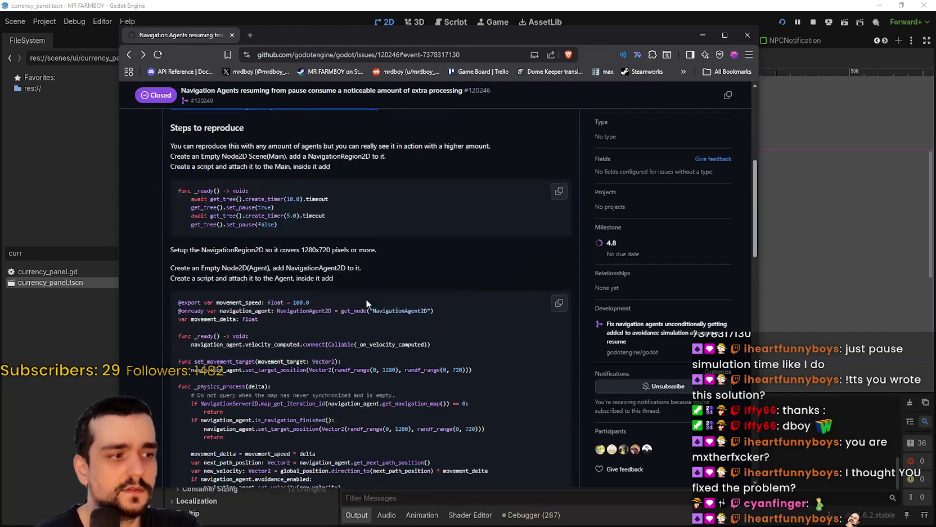
{"action": "scroll", "coordinate": [363, 297], "scroll_direction": "down", "scroll_amount": 7}
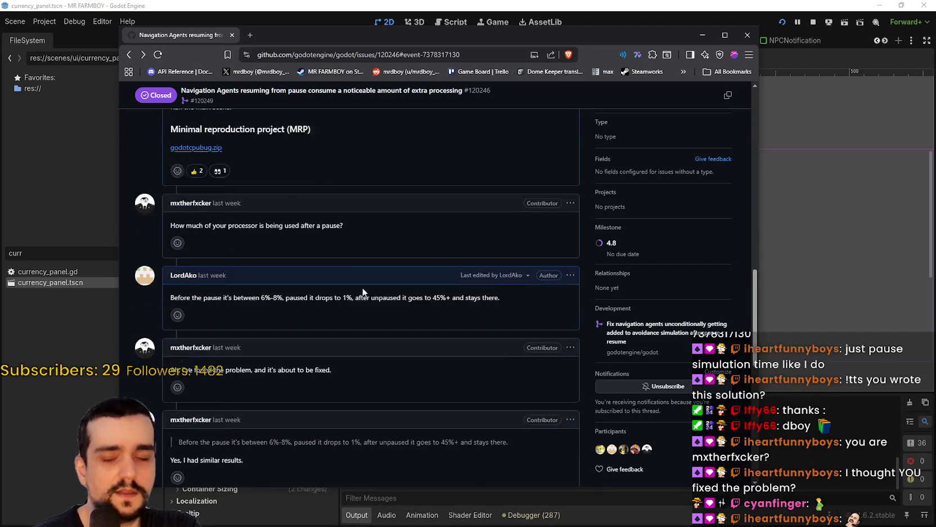
{"action": "scroll", "coordinate": [275, 347], "scroll_direction": "down", "scroll_amount": 4}
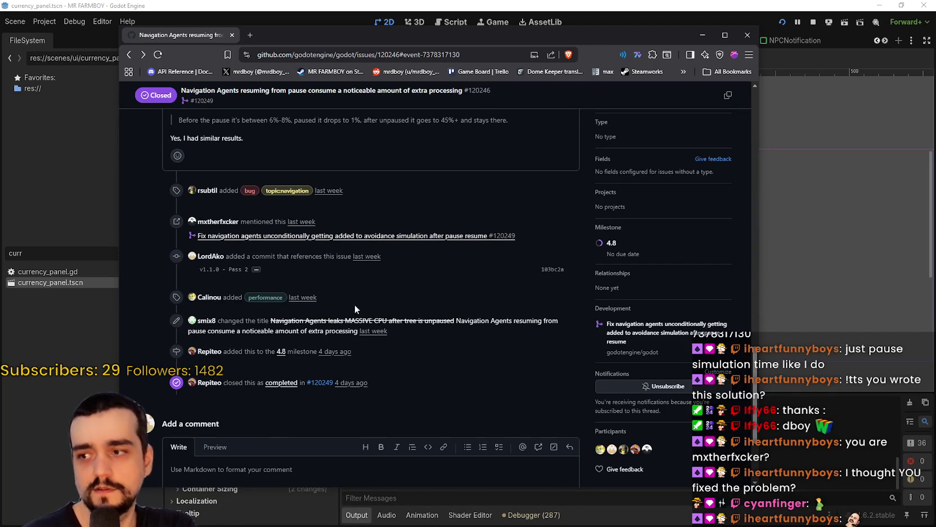
{"action": "scroll", "coordinate": [407, 414], "scroll_direction": "up", "scroll_amount": 12}
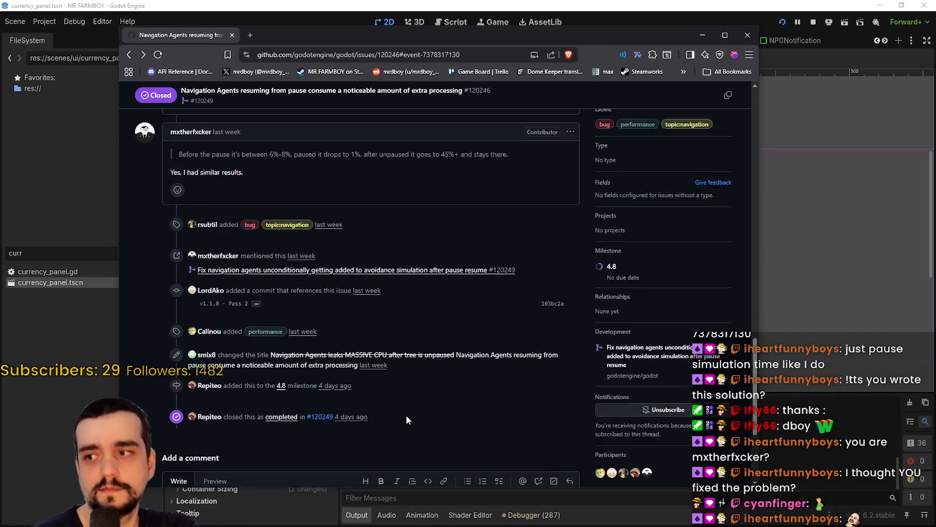
{"action": "scroll", "coordinate": [415, 412], "scroll_direction": "up", "scroll_amount": 5}
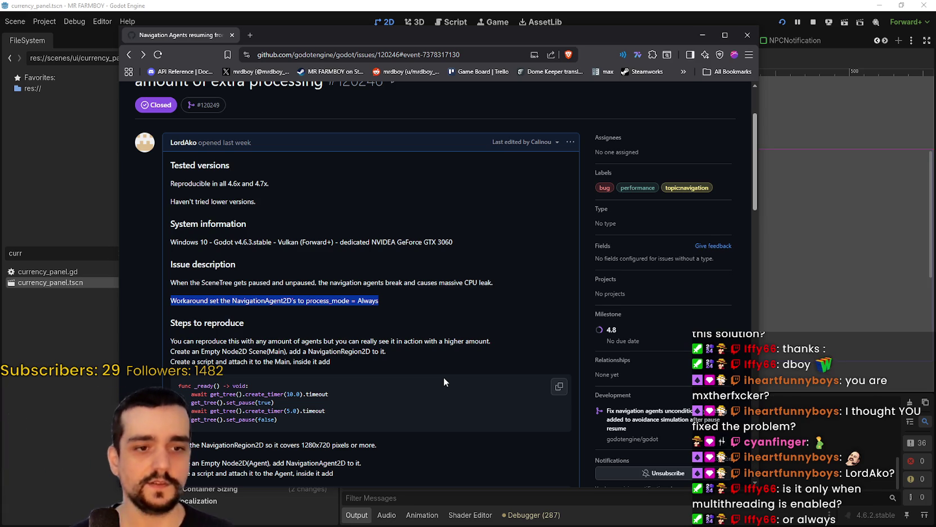
{"action": "left_click", "coordinate": [189, 5]}
In Project Settings, check that both Navigation > Avoidance thread options are enabled.
{"action": "left_click", "coordinate": [56, 22]}
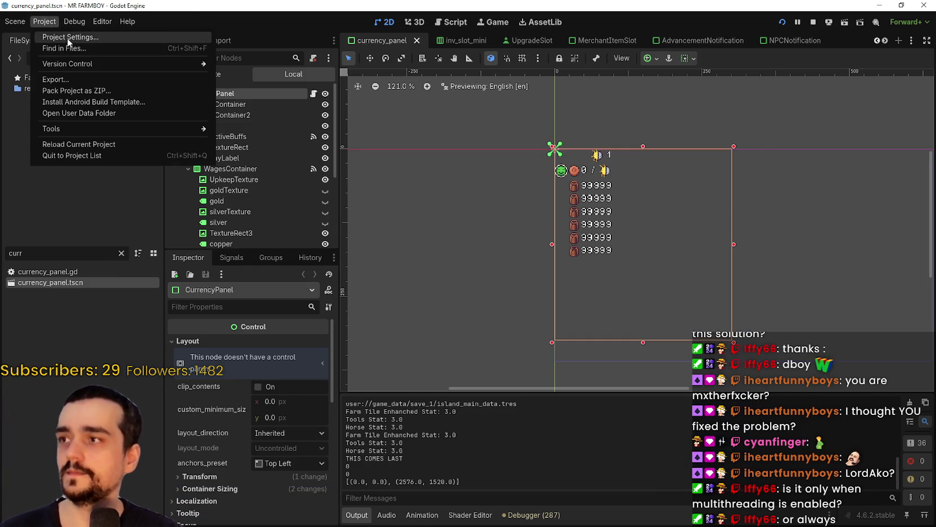
{"action": "left_click", "coordinate": [67, 37]}
{"action": "scroll", "coordinate": [285, 154], "scroll_direction": "down", "scroll_amount": 5}
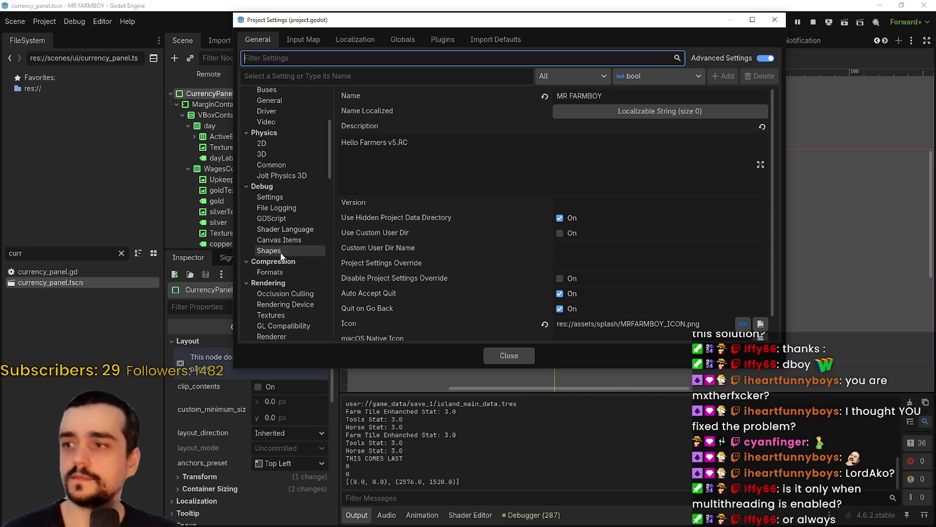
{"action": "scroll", "coordinate": [281, 255], "scroll_direction": "down", "scroll_amount": 10}
{"action": "scroll", "coordinate": [285, 236], "scroll_direction": "down", "scroll_amount": 3}
{"action": "left_click", "coordinate": [278, 152]}
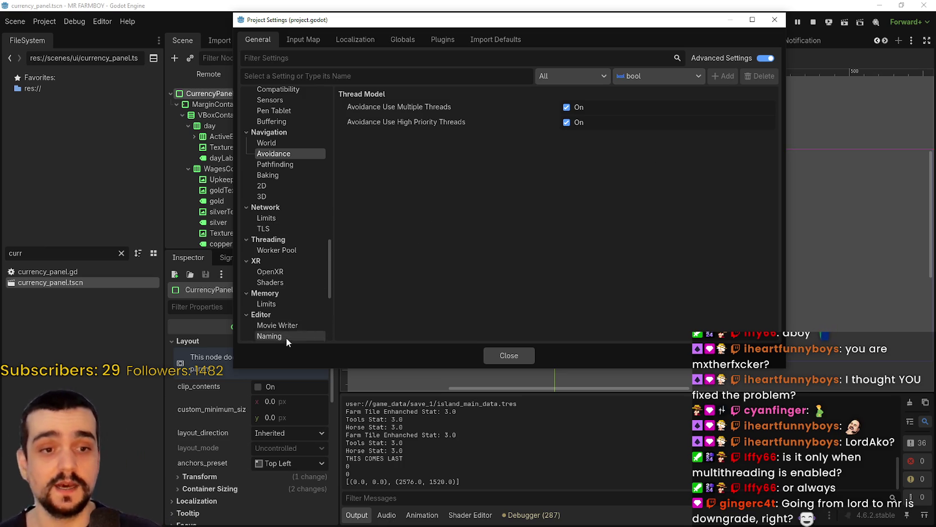
Keep the Rendering > Driver Thread Model set to Safe and close Project Settings.
{"action": "scroll", "coordinate": [310, 310], "scroll_direction": "up", "scroll_amount": 4}
{"action": "scroll", "coordinate": [285, 280], "scroll_direction": "up", "scroll_amount": 10}
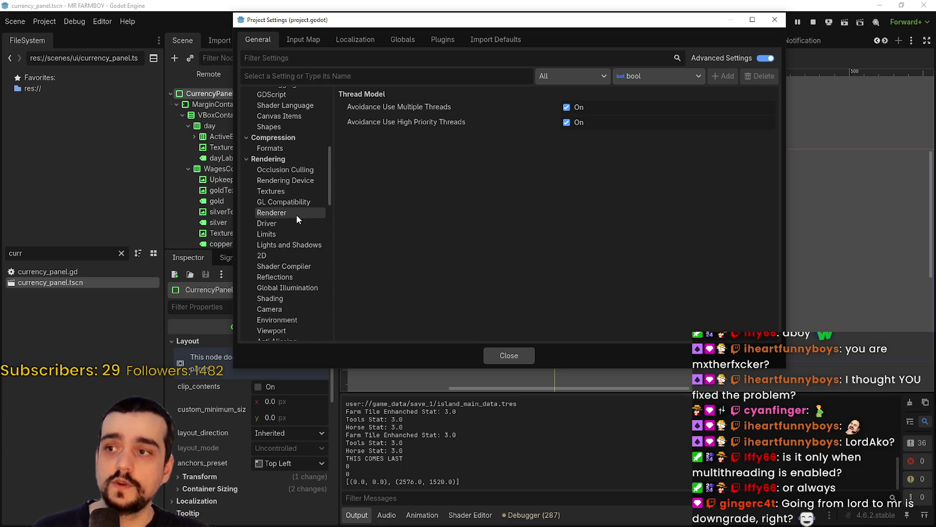
{"action": "left_click", "coordinate": [293, 213]}
{"action": "left_click", "coordinate": [267, 224]}
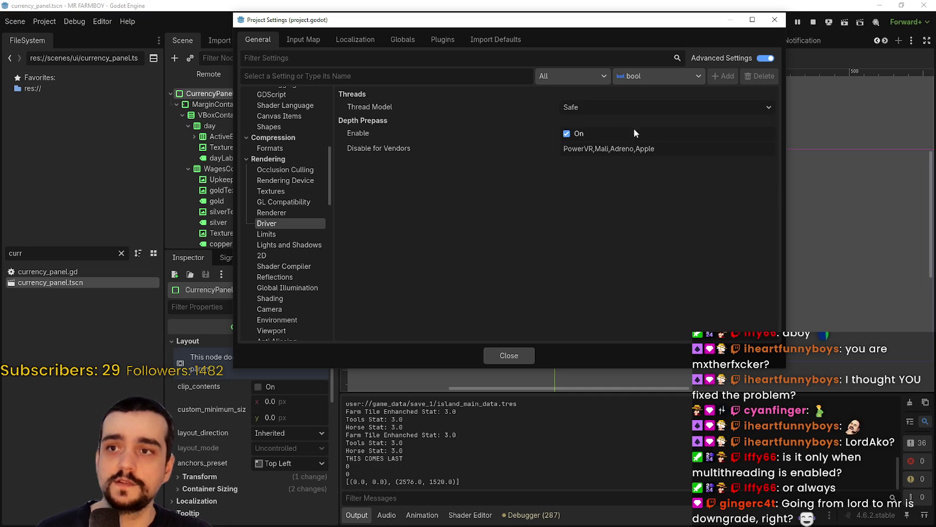
{"action": "left_click", "coordinate": [599, 107]}
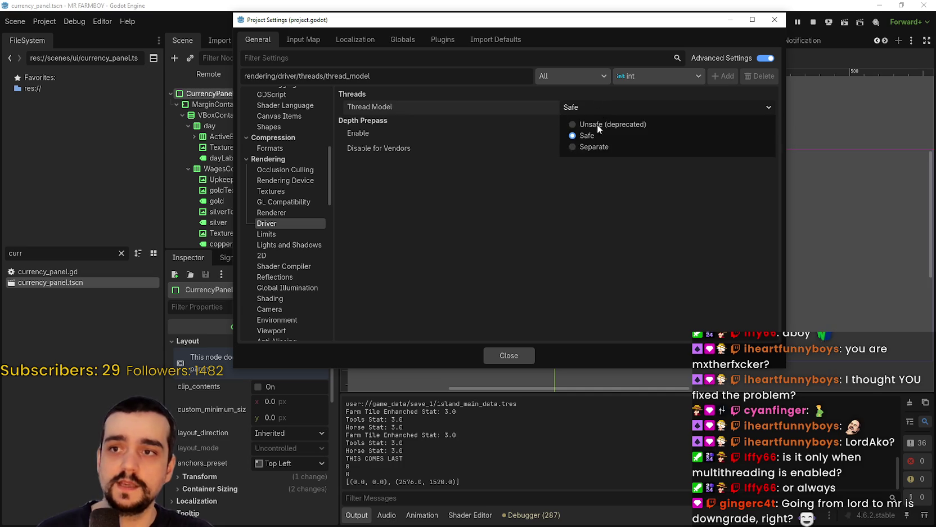
{"action": "left_click", "coordinate": [574, 236]}
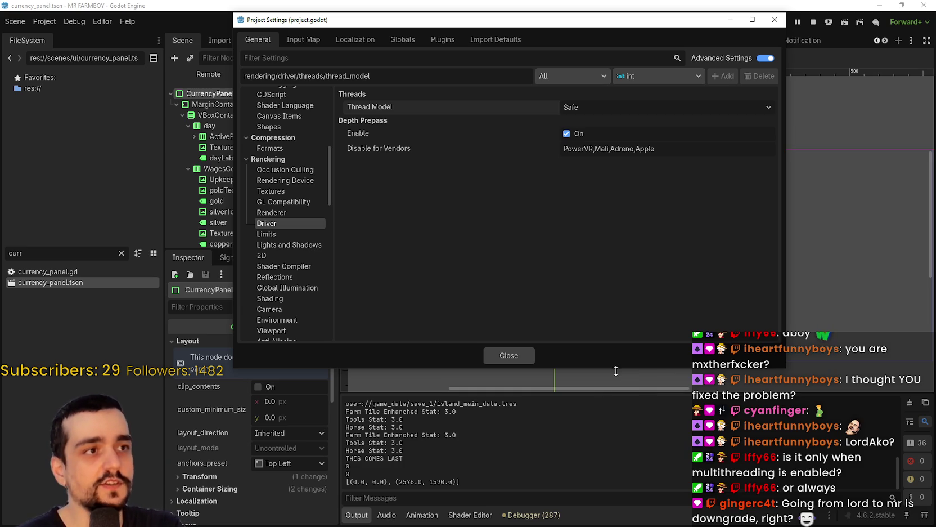
{"action": "left_click", "coordinate": [505, 361]}
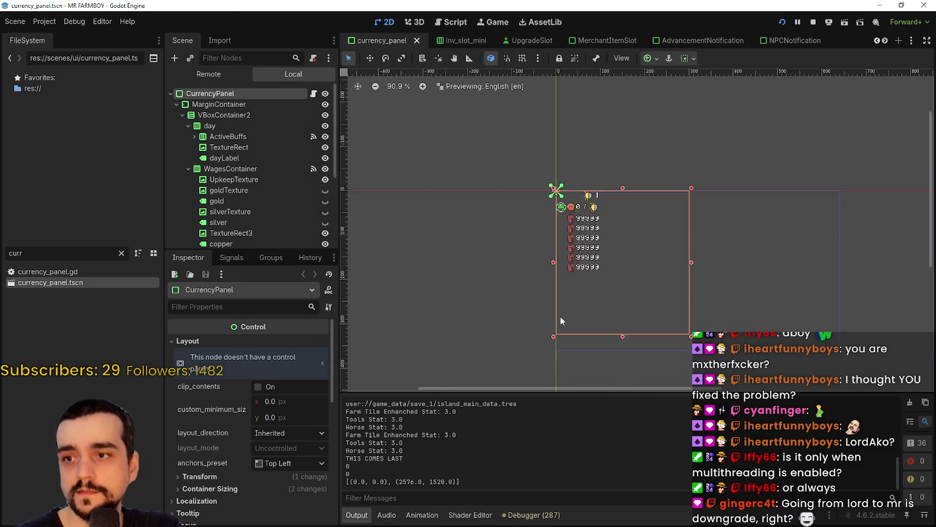
Re-centre the currency panel on the canvas and switch back to the GitHub issue.
{"action": "scroll", "coordinate": [592, 214], "scroll_direction": "down", "scroll_amount": 4}
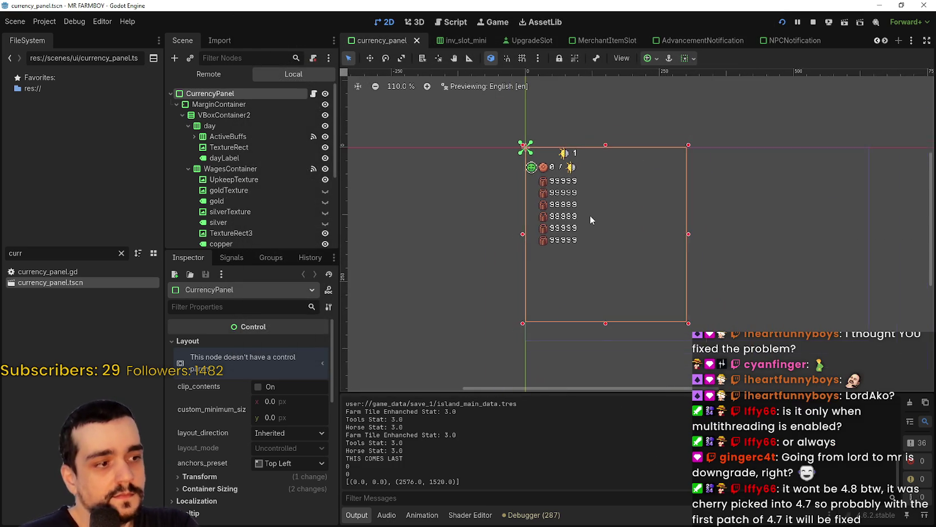
{"action": "scroll", "coordinate": [588, 216], "scroll_direction": "up", "scroll_amount": 3}
{"action": "mouse_move", "coordinate": [589, 216]}
{"action": "left_mouse_down"}
{"action": "mouse_move", "coordinate": [533, 227]}
{"action": "mouse_move", "coordinate": [572, 225]}
{"action": "left_mouse_up"}
{"action": "scroll", "coordinate": [572, 224], "scroll_direction": "down", "scroll_amount": 3}
{"action": "scroll", "coordinate": [567, 227], "scroll_direction": "up", "scroll_amount": 3}
{"action": "scroll", "coordinate": [568, 226], "scroll_direction": "down", "scroll_amount": 2}
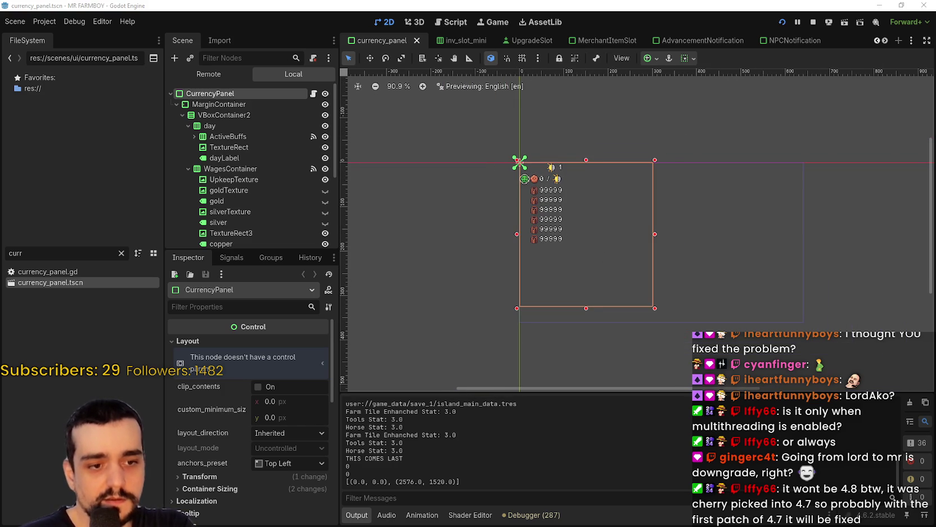
{"action": "key", "text": "alt+Tab"}
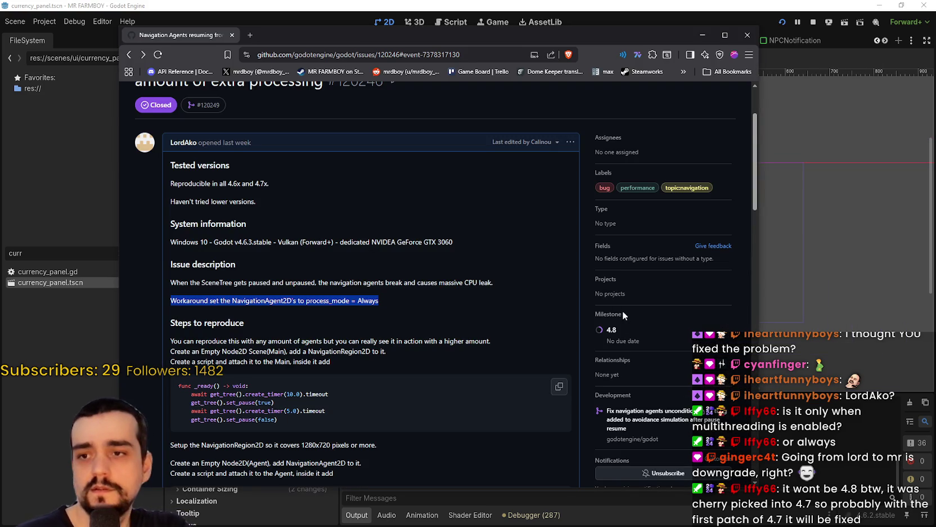
{"action": "scroll", "coordinate": [623, 312], "scroll_direction": "down", "scroll_amount": 2}
{"action": "scroll", "coordinate": [619, 298], "scroll_direction": "up", "scroll_amount": 4}
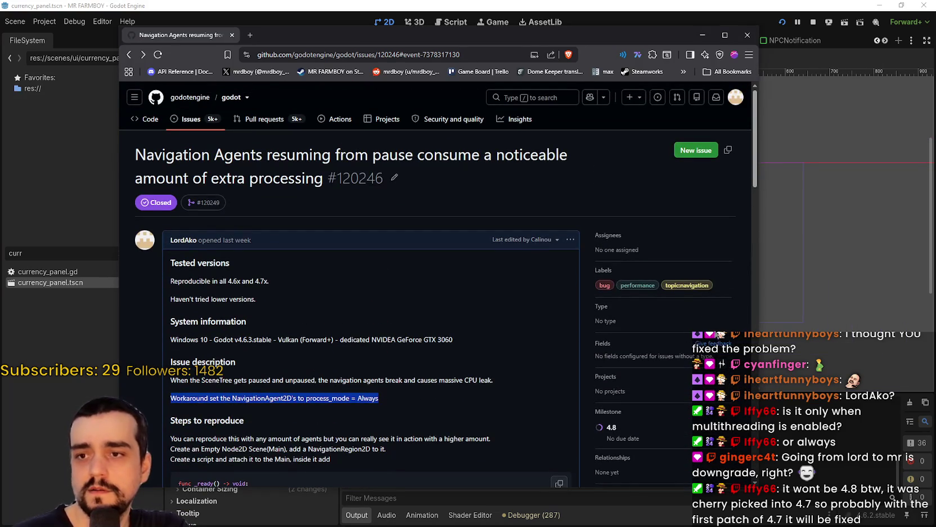
{"action": "scroll", "coordinate": [618, 371], "scroll_direction": "down", "scroll_amount": 2}
{"action": "scroll", "coordinate": [611, 377], "scroll_direction": "down", "scroll_amount": 3}
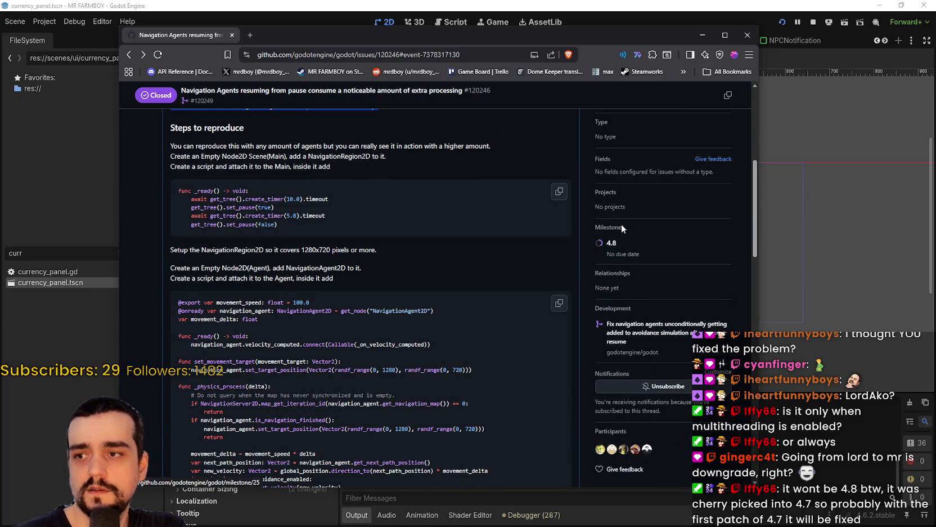
{"action": "scroll", "coordinate": [509, 273], "scroll_direction": "up", "scroll_amount": 4}
{"action": "scroll", "coordinate": [509, 268], "scroll_direction": "up", "scroll_amount": 1}
{"action": "mouse_move", "coordinate": [200, 208]}
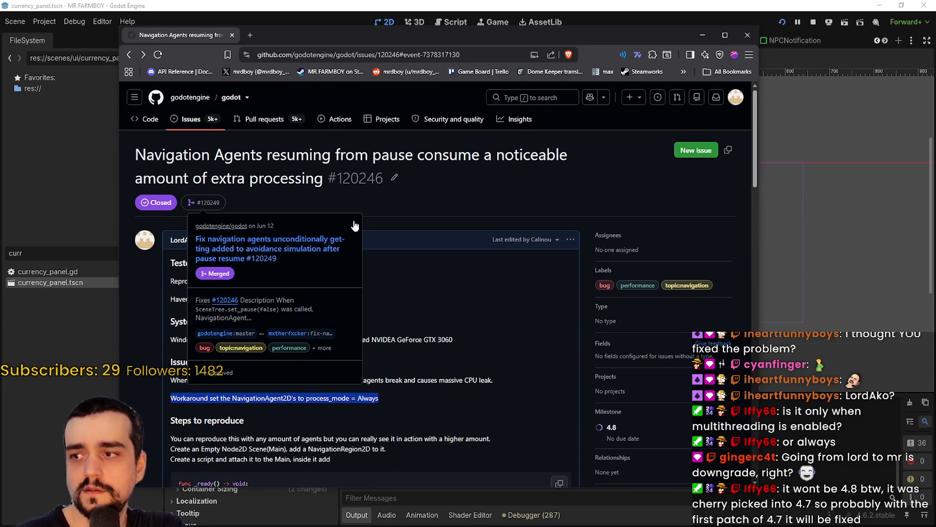
{"action": "scroll", "coordinate": [625, 247], "scroll_direction": "down", "scroll_amount": 1}
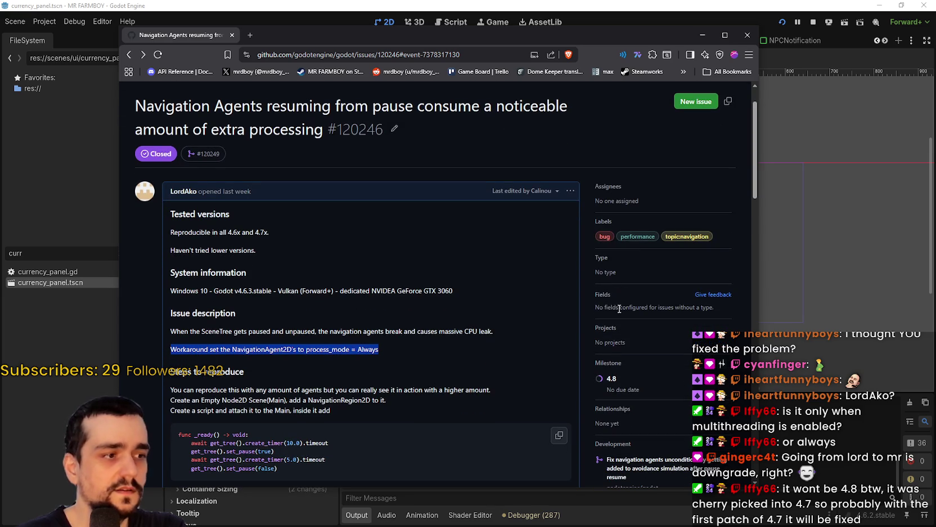
{"action": "scroll", "coordinate": [619, 299], "scroll_direction": "down", "scroll_amount": 2}
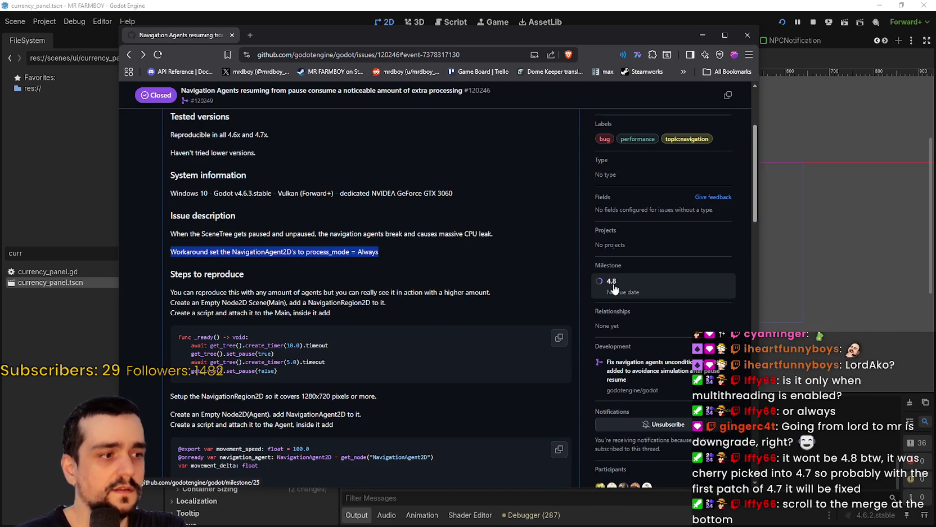
{"action": "scroll", "coordinate": [468, 329], "scroll_direction": "down", "scroll_amount": 15}
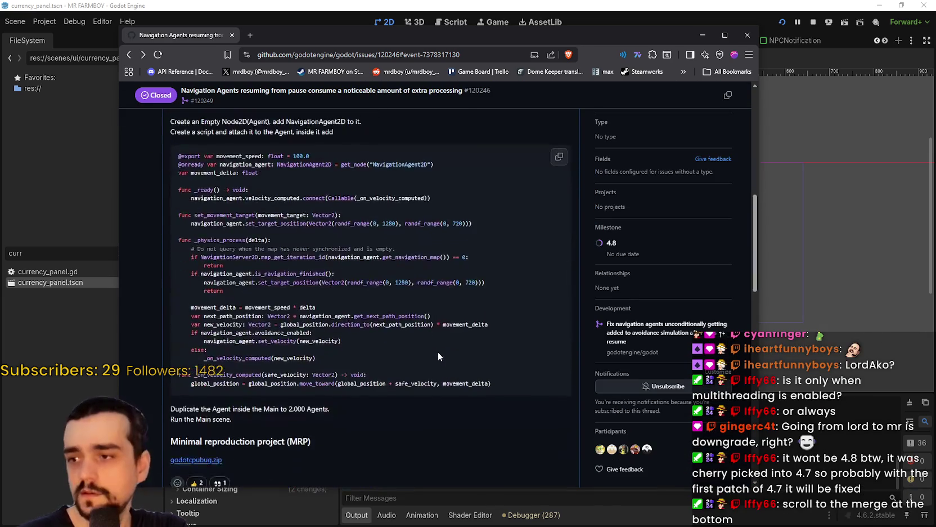
{"action": "scroll", "coordinate": [463, 381], "scroll_direction": "down", "scroll_amount": 2}
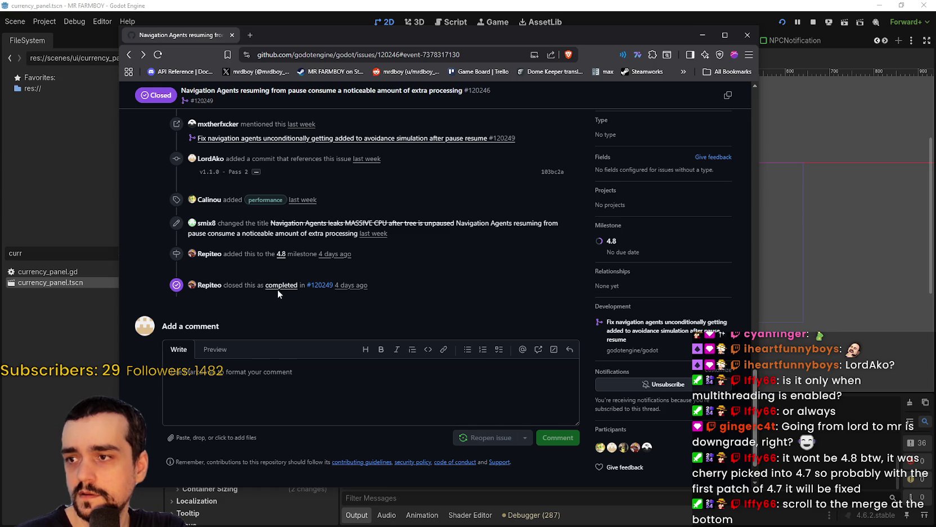
{"action": "mouse_move", "coordinate": [324, 289]}
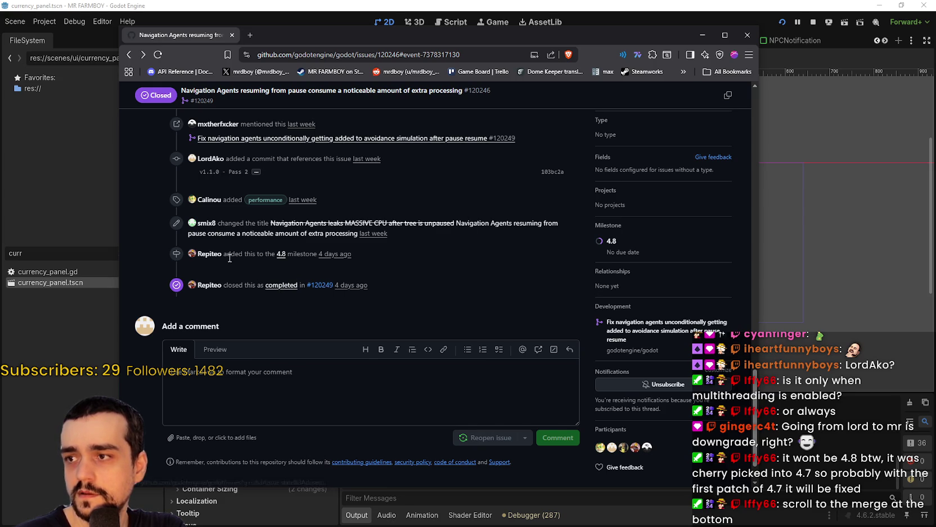
{"action": "scroll", "coordinate": [485, 320], "scroll_direction": "up", "scroll_amount": 2}
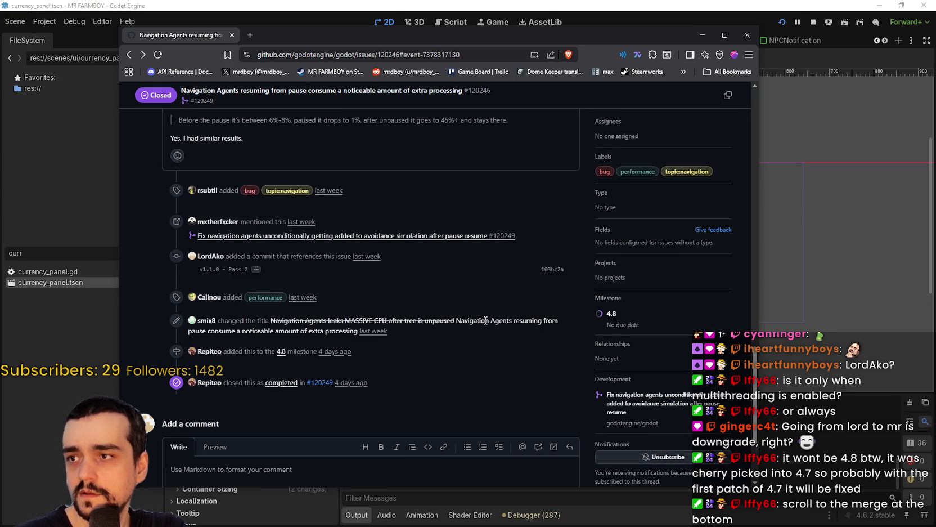
{"action": "scroll", "coordinate": [293, 321], "scroll_direction": "down", "scroll_amount": 3}
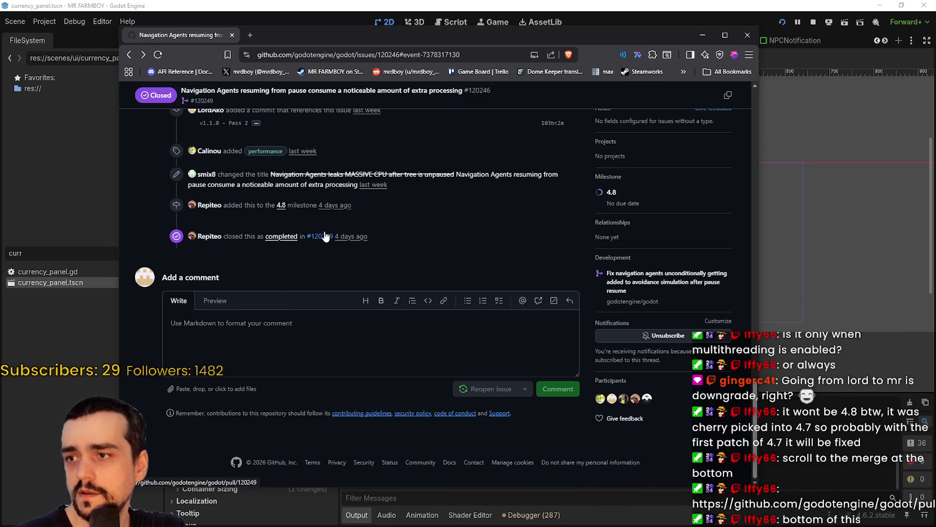
{"action": "mouse_move", "coordinate": [325, 234]}
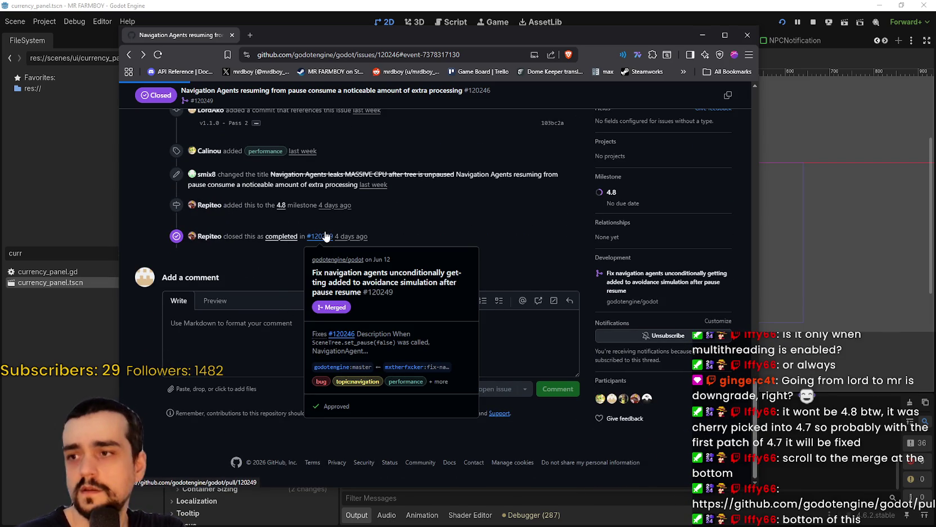
{"action": "left_click", "coordinate": [325, 235]}
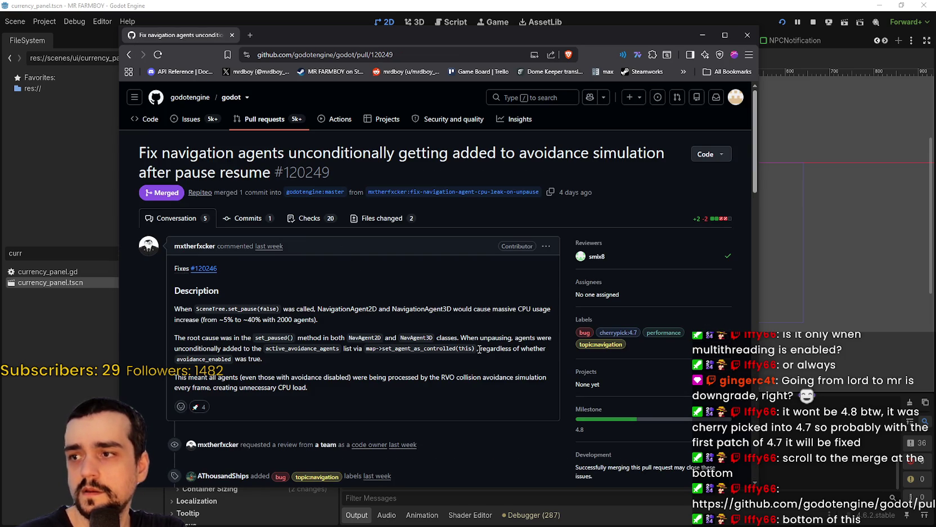
Read through PR #120249's conversation, select the suggested simplified code lines, then close the browser.
{"action": "scroll", "coordinate": [477, 342], "scroll_direction": "down", "scroll_amount": 1}
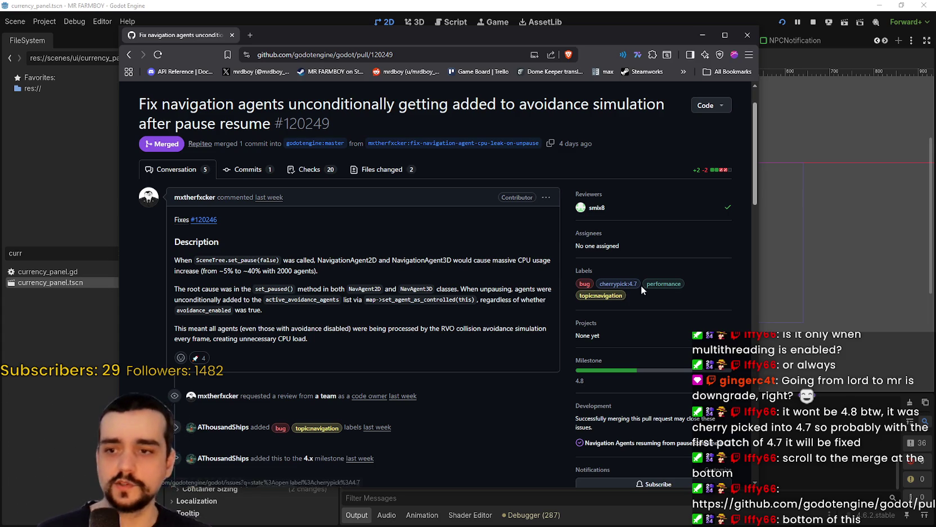
{"action": "scroll", "coordinate": [481, 294], "scroll_direction": "down", "scroll_amount": 4}
{"action": "scroll", "coordinate": [482, 294], "scroll_direction": "up", "scroll_amount": 4}
{"action": "scroll", "coordinate": [481, 294], "scroll_direction": "down", "scroll_amount": 5}
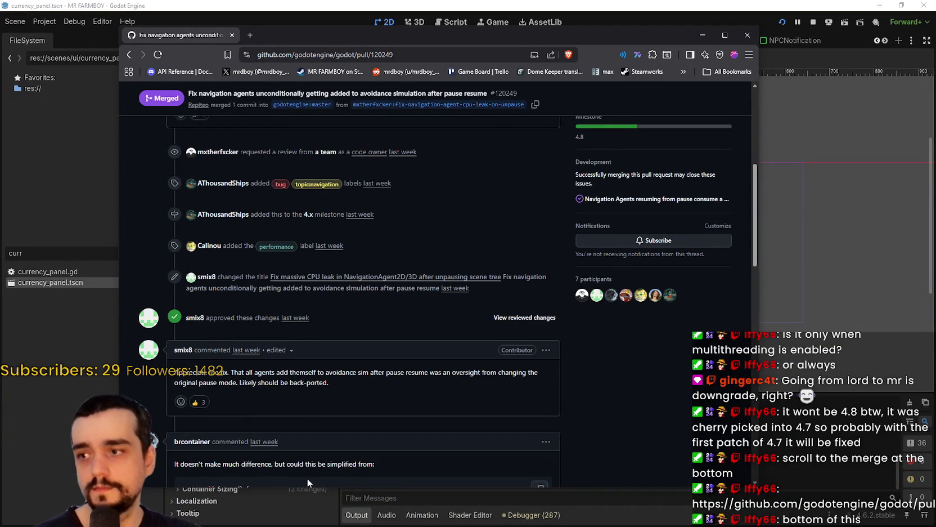
{"action": "scroll", "coordinate": [296, 416], "scroll_direction": "down", "scroll_amount": 2}
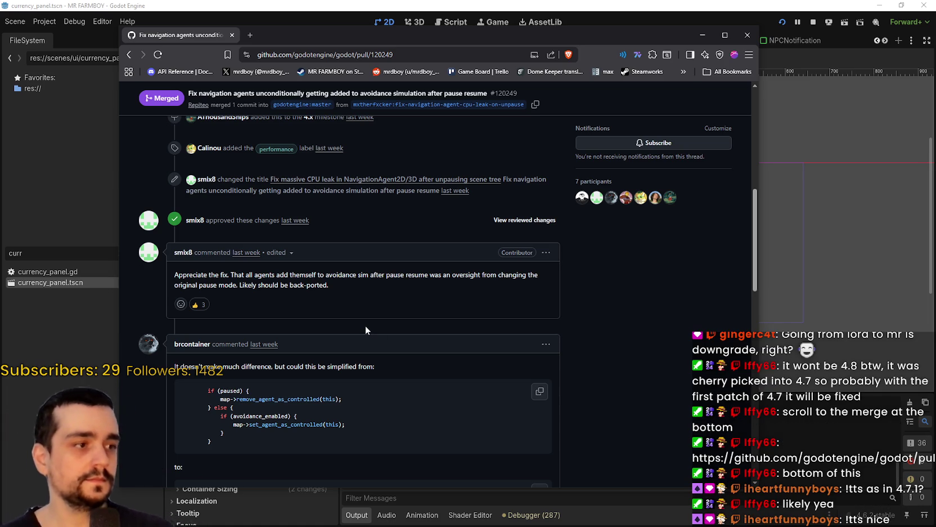
{"action": "scroll", "coordinate": [324, 270], "scroll_direction": "down", "scroll_amount": 4}
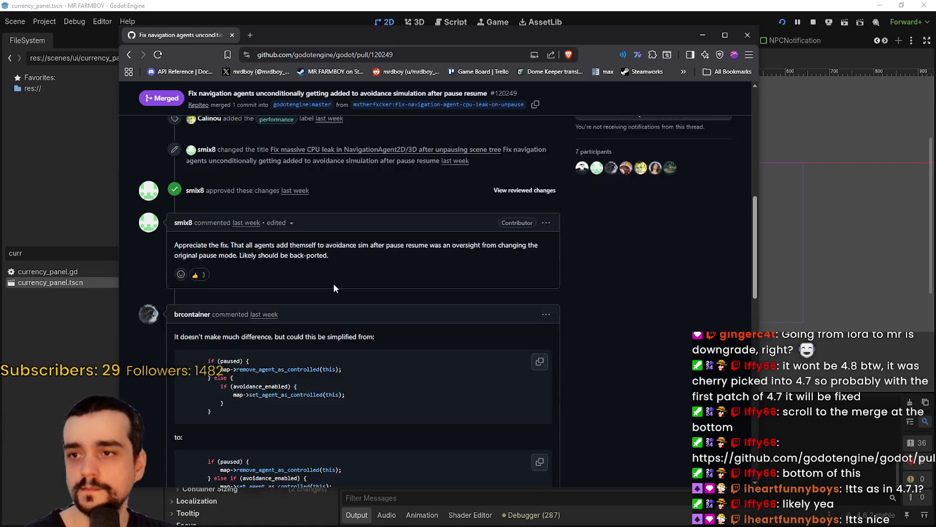
{"action": "mouse_move", "coordinate": [337, 324]}
{"action": "left_mouse_down"}
{"action": "mouse_move", "coordinate": [191, 301]}
{"action": "mouse_move", "coordinate": [218, 295]}
{"action": "left_mouse_up"}
{"action": "scroll", "coordinate": [330, 387], "scroll_direction": "up", "scroll_amount": 5}
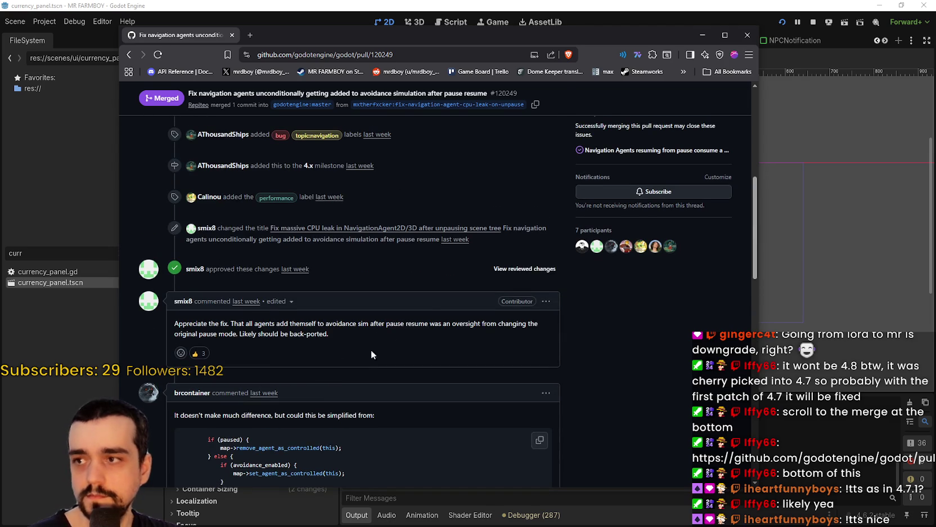
{"action": "left_click", "coordinate": [749, 34]}
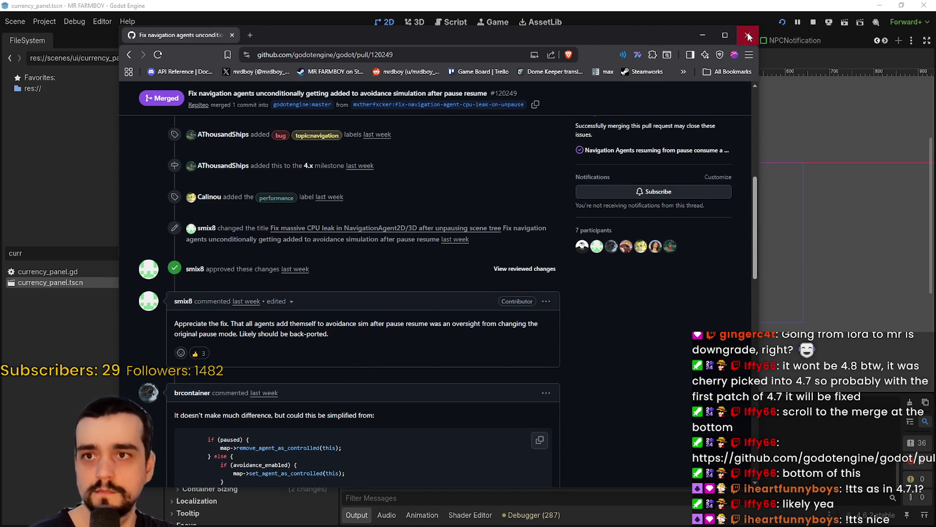
Stop the running game in Godot and bring the Steam store window forward.
{"action": "scroll", "coordinate": [595, 263], "scroll_direction": "up", "scroll_amount": 5}
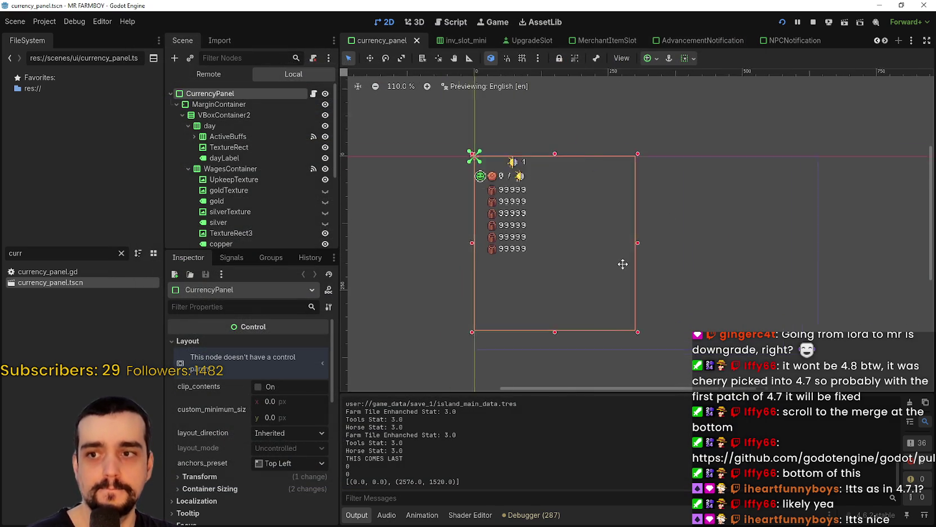
{"action": "left_click", "coordinate": [811, 22]}
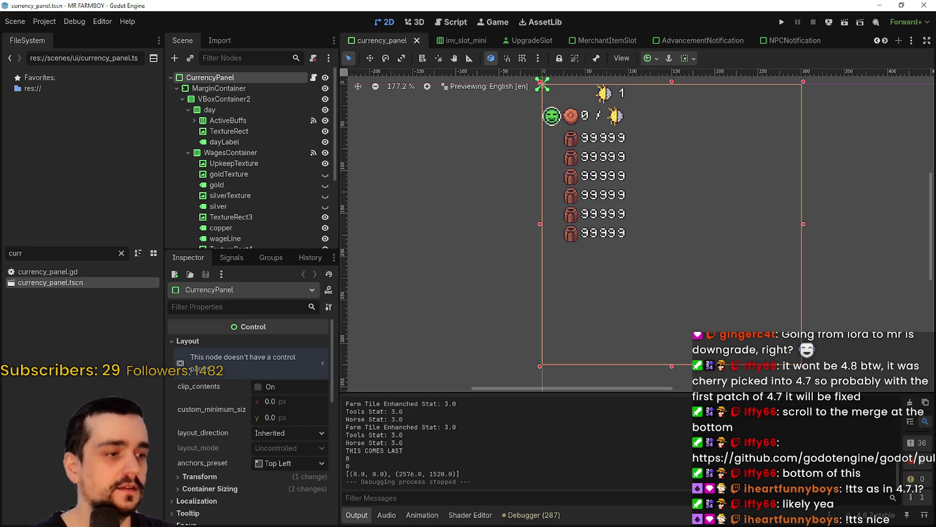
{"action": "key", "text": "alt+Tab"}
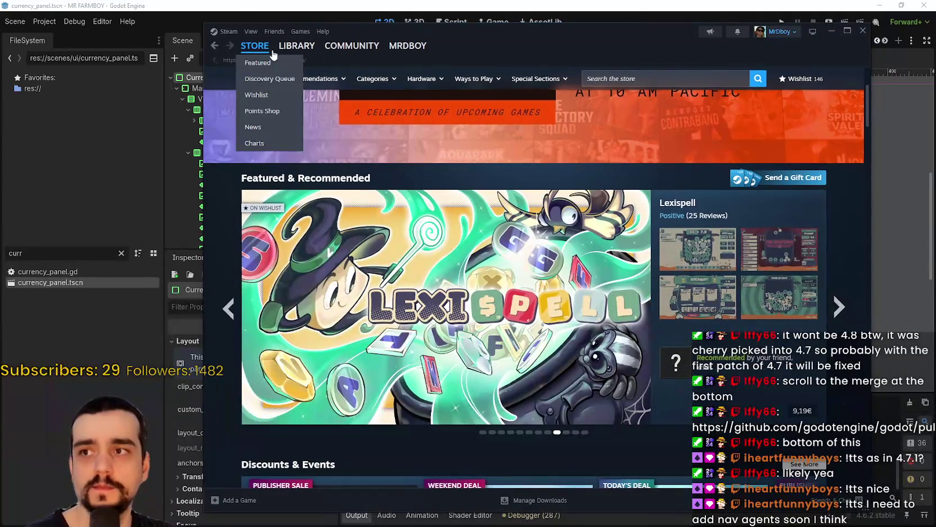
Go to the Steam library, try searching '4 on', then clear the search.
{"action": "left_click", "coordinate": [289, 46]}
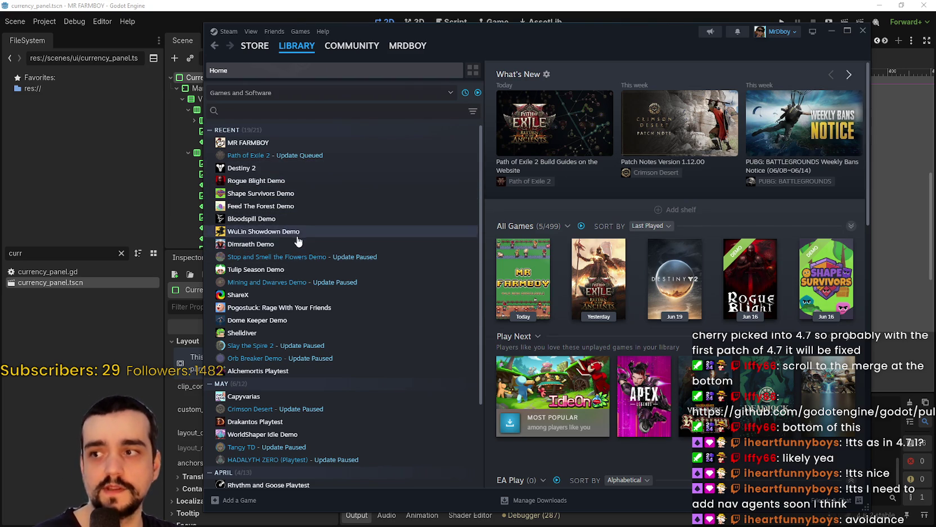
{"action": "scroll", "coordinate": [382, 229], "scroll_direction": "down", "scroll_amount": 2}
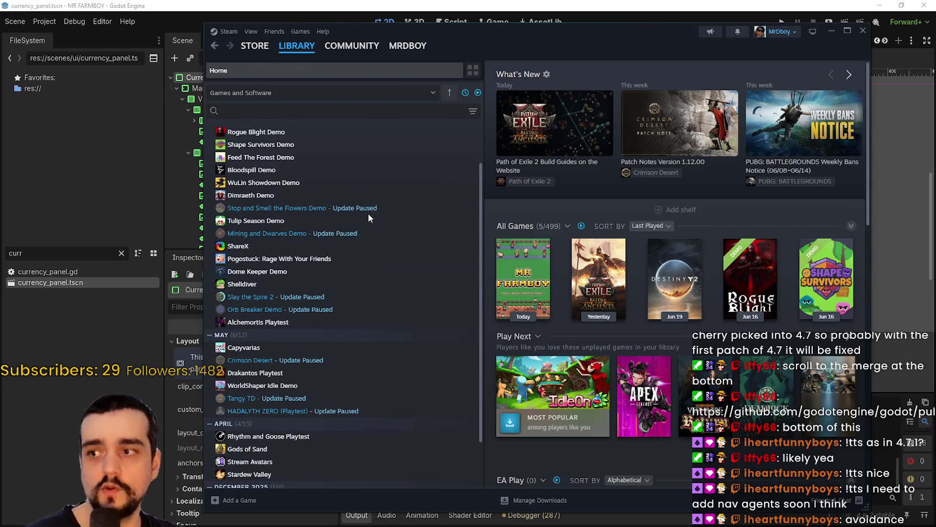
{"action": "scroll", "coordinate": [360, 205], "scroll_direction": "up", "scroll_amount": 2}
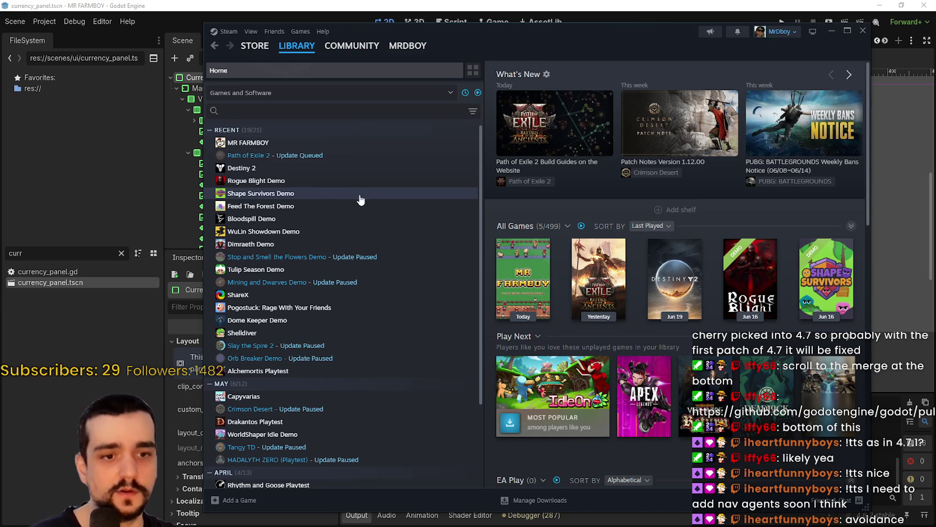
{"action": "left_click", "coordinate": [307, 110]}
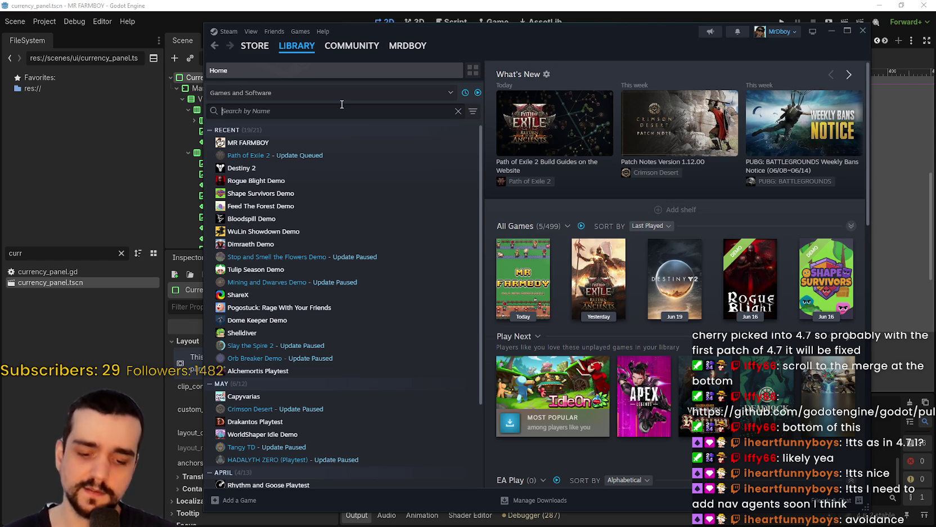
{"action": "type", "text": "4on"}
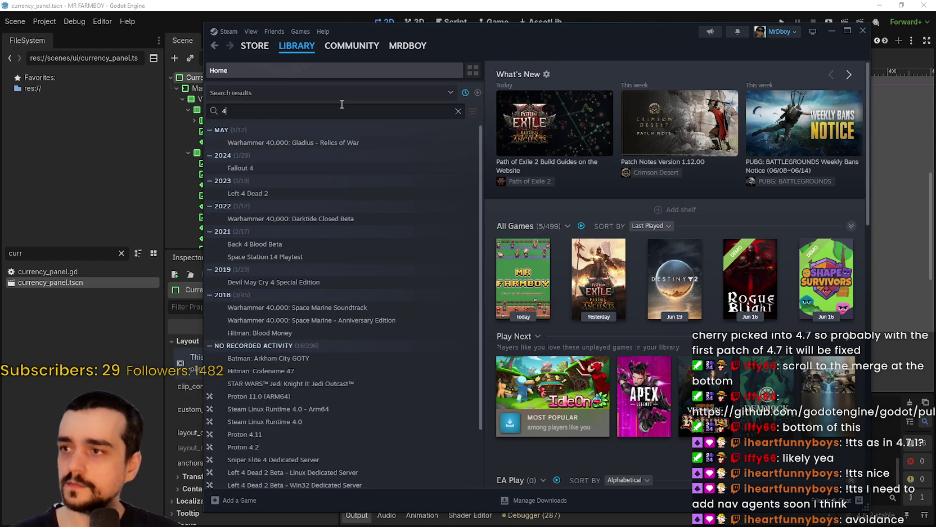
{"action": "key", "text": "BackSpace"}
{"action": "key", "text": "BackSpace"}
{"action": "key", "text": "BackSpace"}
{"action": "type", "text": "4 on"}
{"action": "key", "text": "BackSpace"}
{"action": "key", "text": "BackSpace"}
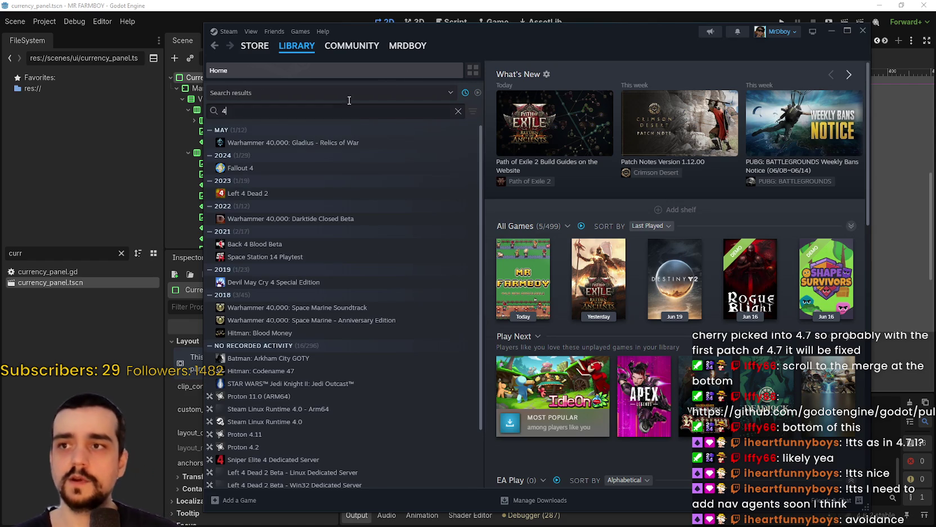
{"action": "left_click", "coordinate": [458, 111]}
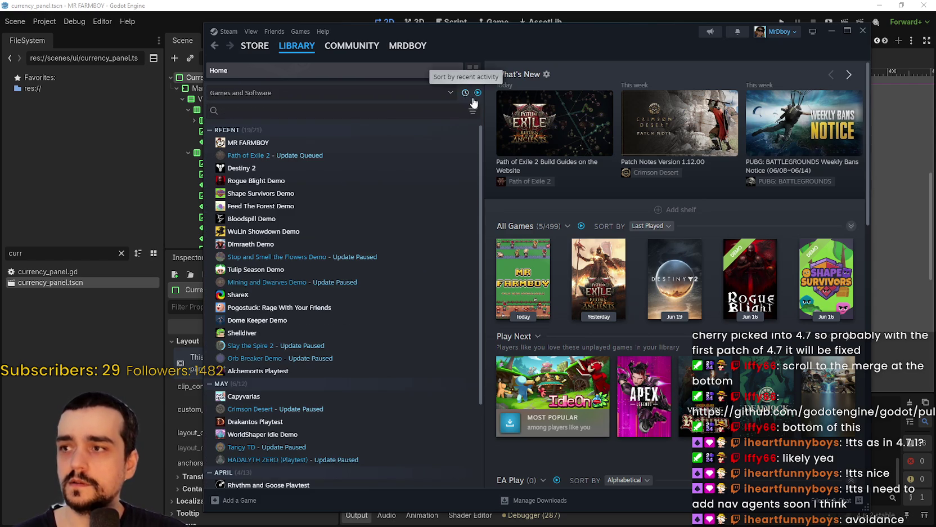
Include uninstalled games, sort alphabetically, search titles for '4', then return to the Store.
{"action": "left_click", "coordinate": [476, 94]}
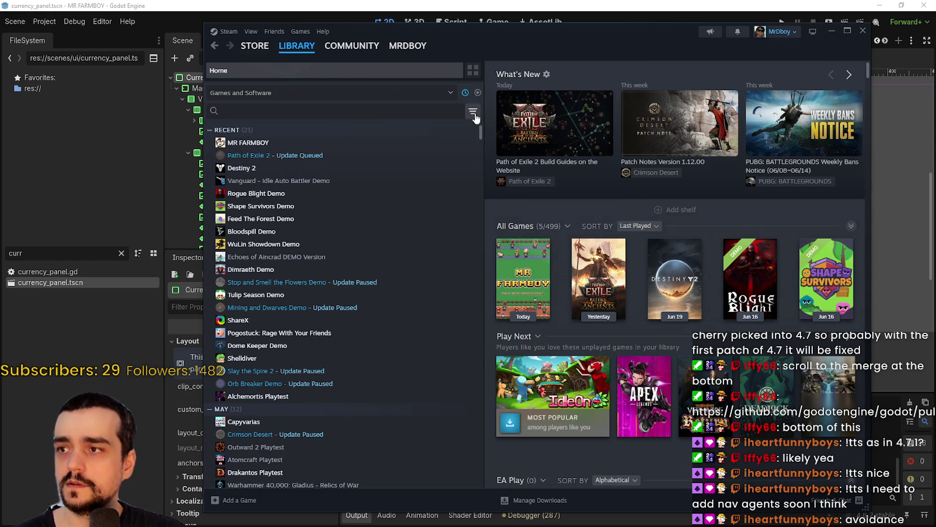
{"action": "left_click", "coordinate": [466, 95]}
{"action": "scroll", "coordinate": [378, 244], "scroll_direction": "up", "scroll_amount": 1}
{"action": "left_click", "coordinate": [237, 111]}
{"action": "type", "text": "4"}
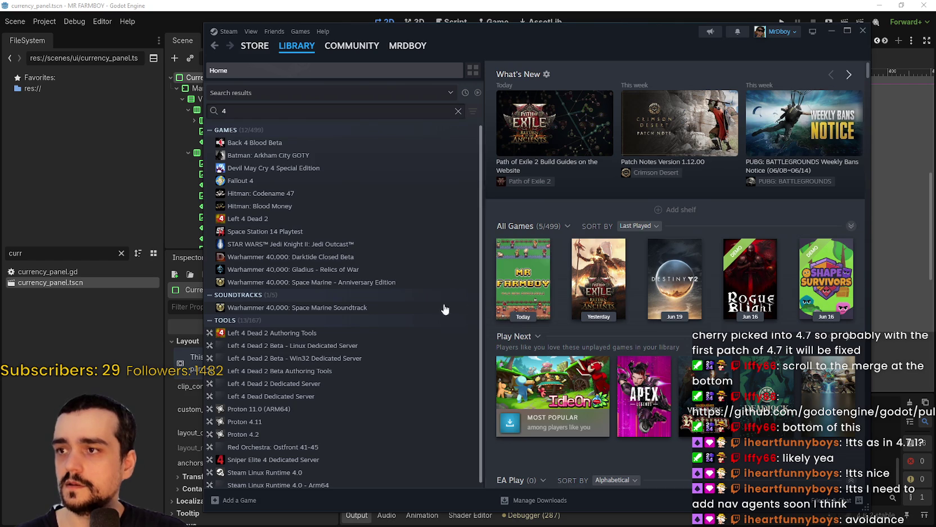
{"action": "scroll", "coordinate": [326, 299], "scroll_direction": "down", "scroll_amount": 1}
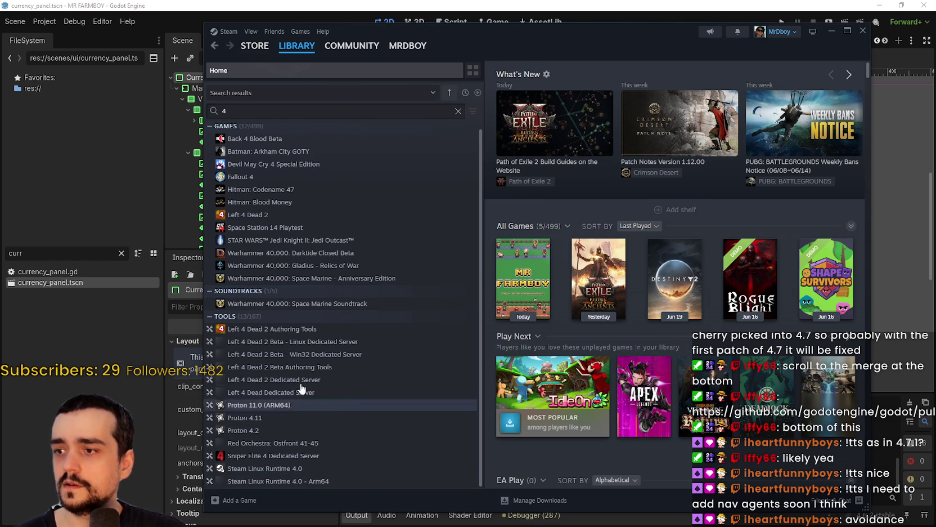
{"action": "left_click", "coordinate": [264, 52]}
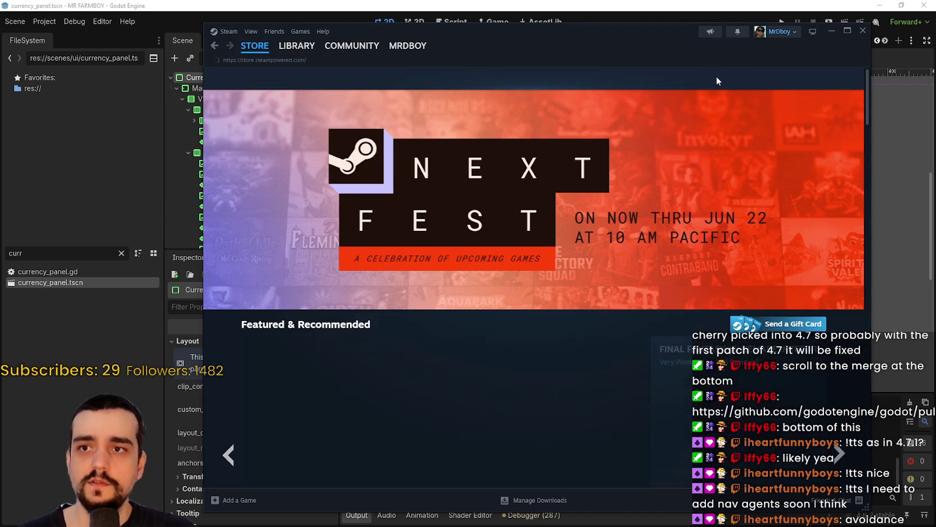
Open the wishlist and sort it by Date Added.
{"action": "left_click", "coordinate": [720, 79]}
{"action": "type", "text": "4"}
{"action": "key", "text": "BackSpace"}
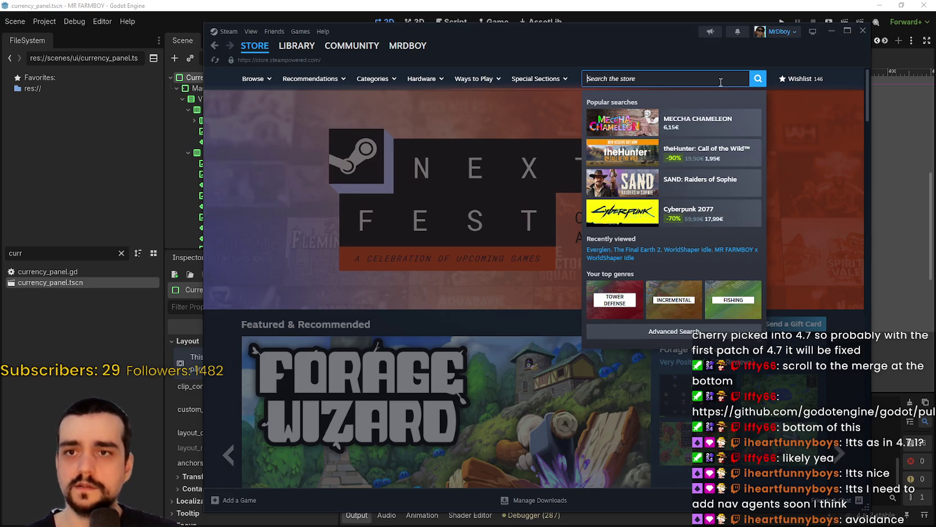
{"action": "left_click", "coordinate": [794, 79]}
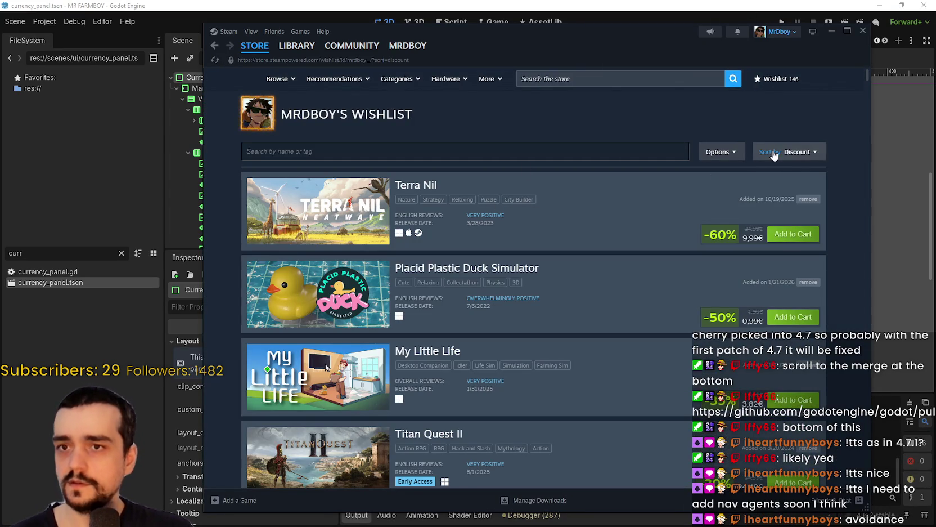
{"action": "left_click", "coordinate": [774, 155]}
{"action": "left_click", "coordinate": [776, 226]}
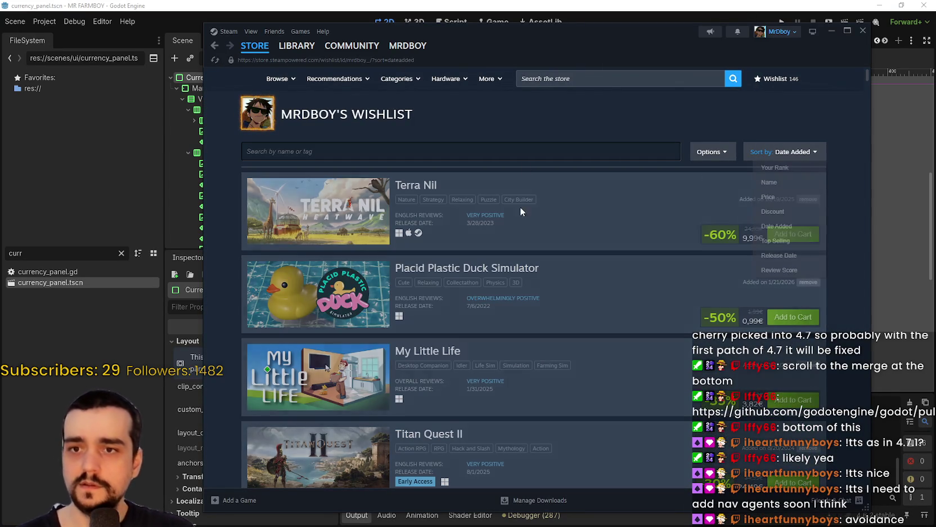
Scroll through the recently added wishlist games such as The Loopler and Banquet for Fools.
{"action": "scroll", "coordinate": [592, 289], "scroll_direction": "down", "scroll_amount": 3}
{"action": "scroll", "coordinate": [590, 286], "scroll_direction": "down", "scroll_amount": 5}
{"action": "scroll", "coordinate": [594, 290], "scroll_direction": "down", "scroll_amount": 10}
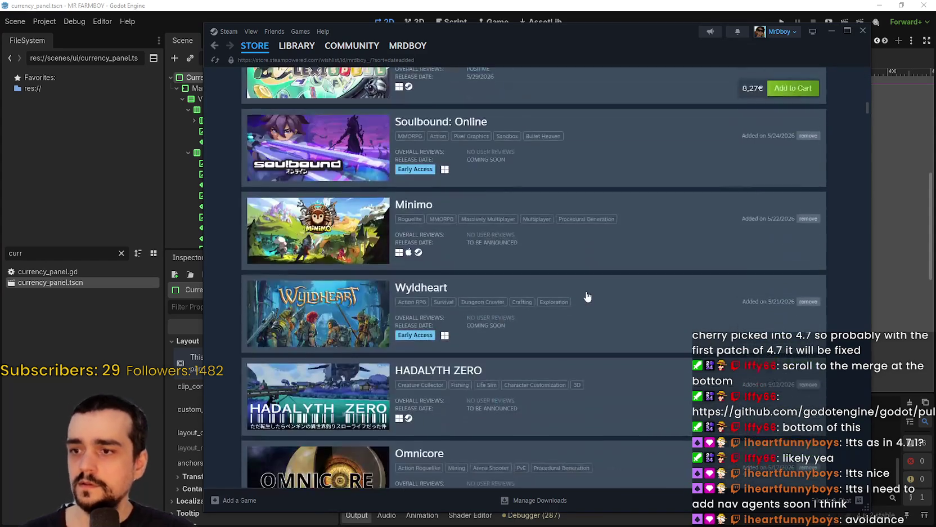
{"action": "scroll", "coordinate": [591, 289], "scroll_direction": "up", "scroll_amount": 12}
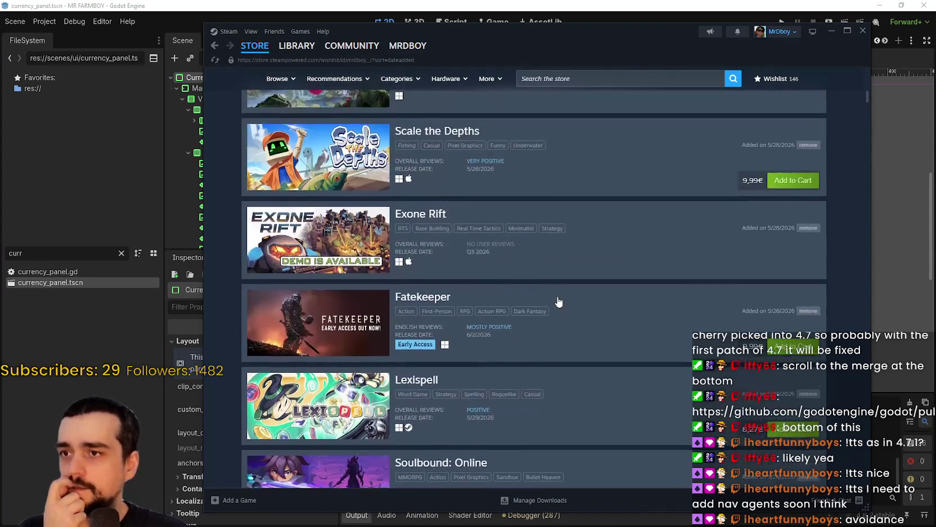
{"action": "scroll", "coordinate": [608, 324], "scroll_direction": "up", "scroll_amount": 3}
{"action": "scroll", "coordinate": [608, 315], "scroll_direction": "down", "scroll_amount": 12}
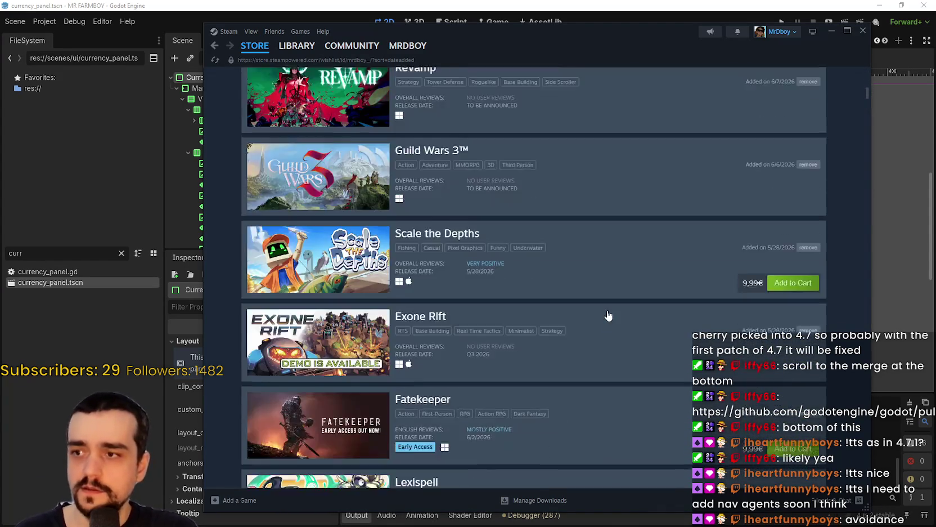
{"action": "scroll", "coordinate": [607, 295], "scroll_direction": "down", "scroll_amount": 14}
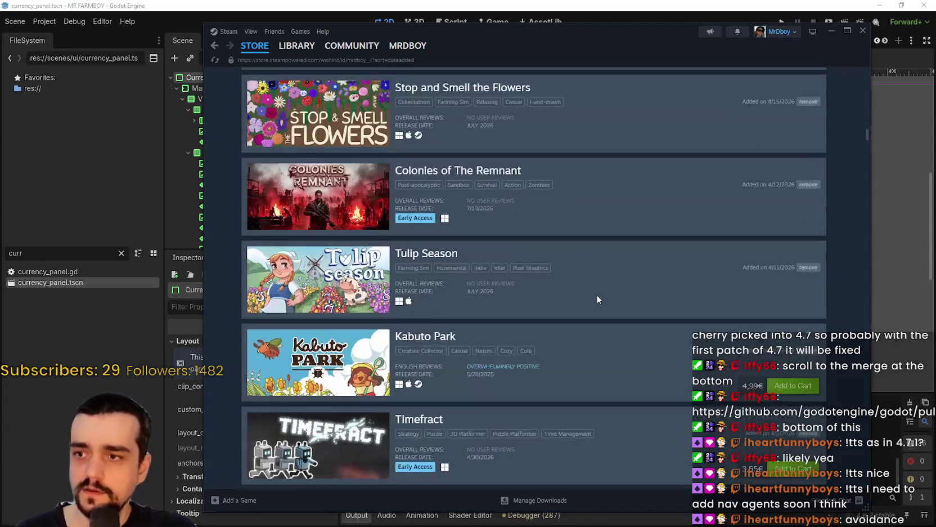
{"action": "scroll", "coordinate": [613, 279], "scroll_direction": "down", "scroll_amount": 1}
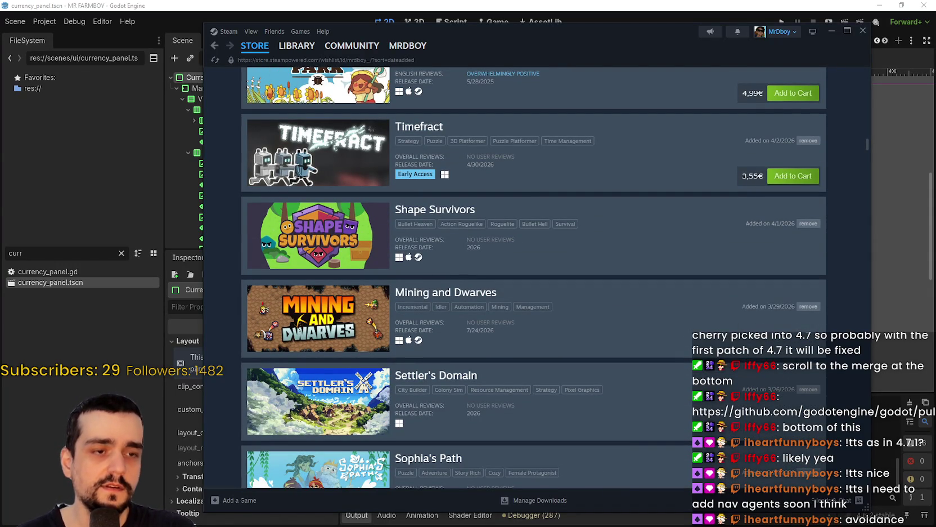
{"action": "scroll", "coordinate": [616, 329], "scroll_direction": "down", "scroll_amount": 9}
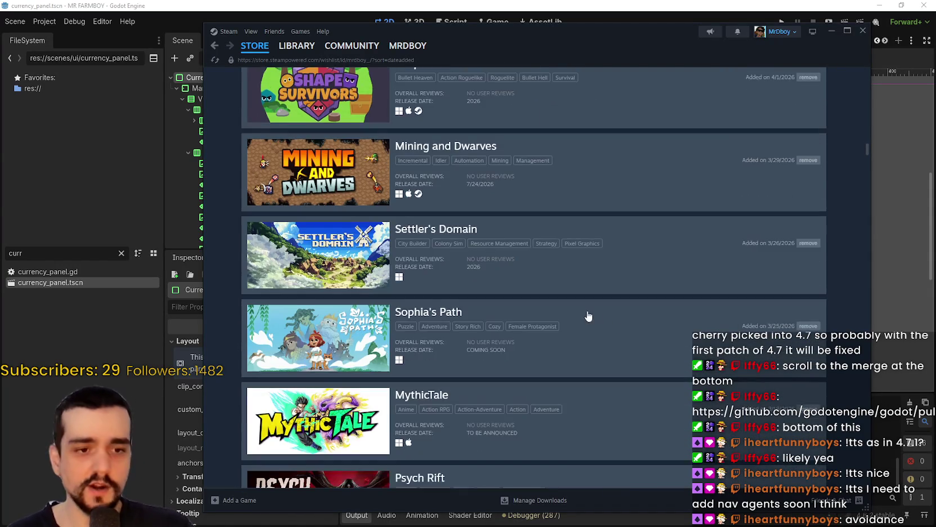
{"action": "scroll", "coordinate": [548, 312], "scroll_direction": "up", "scroll_amount": 6}
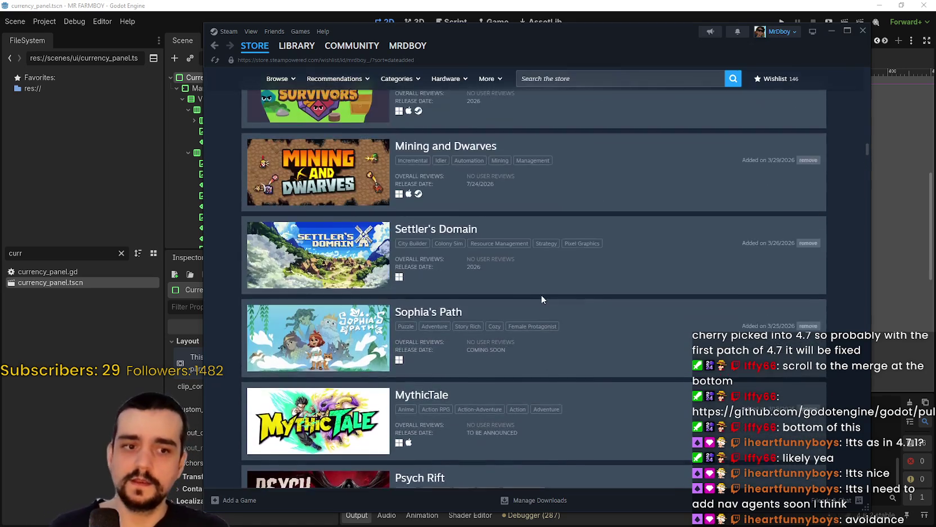
{"action": "scroll", "coordinate": [540, 298], "scroll_direction": "down", "scroll_amount": 15}
{"action": "scroll", "coordinate": [546, 292], "scroll_direction": "down", "scroll_amount": 5}
{"action": "scroll", "coordinate": [570, 275], "scroll_direction": "up", "scroll_amount": 18}
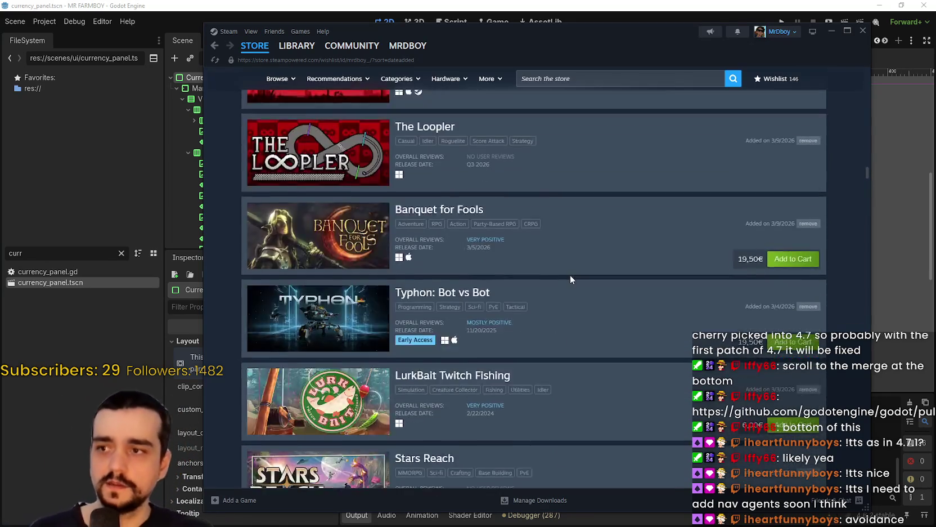
Search the store for '4x4 in a furni' and open the 4x4 in a Furniture Store page.
{"action": "left_click", "coordinate": [597, 82]}
{"action": "type", "text": "4"}
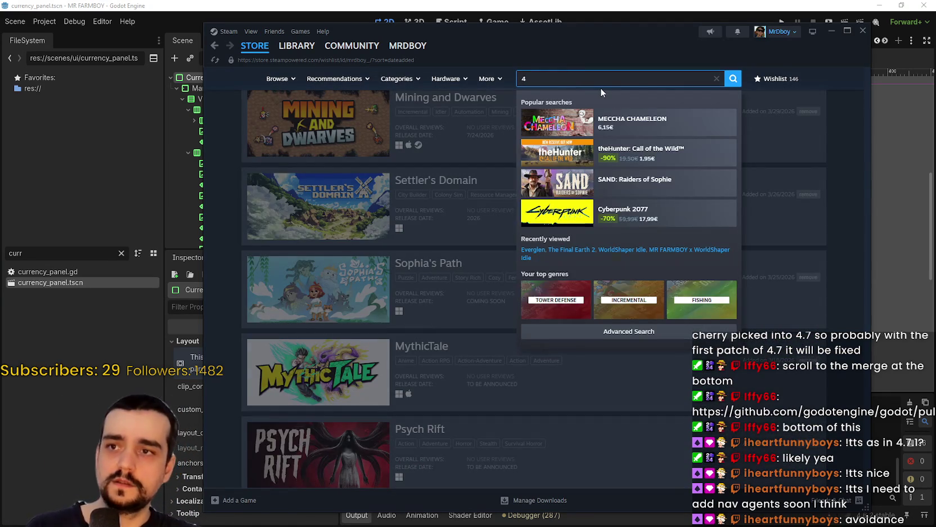
{"action": "type", "text": " x "}
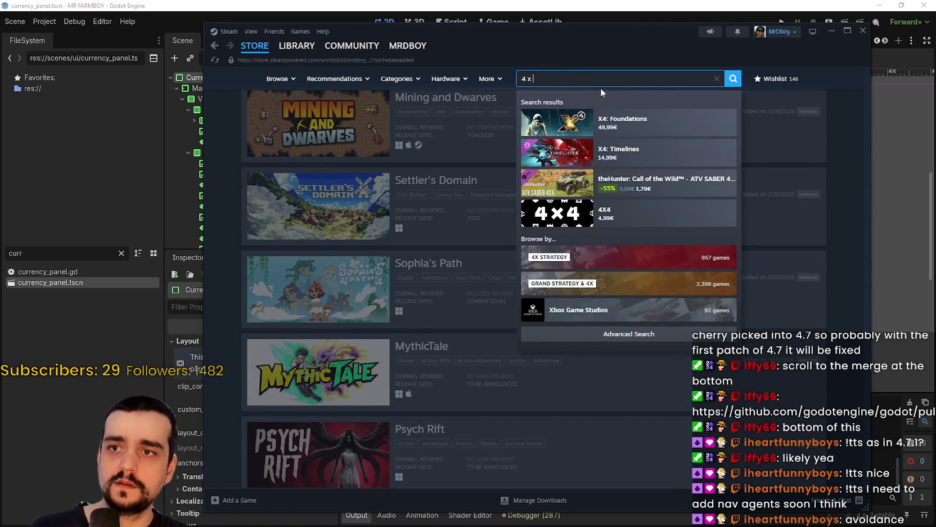
{"action": "type", "text": "4 w"}
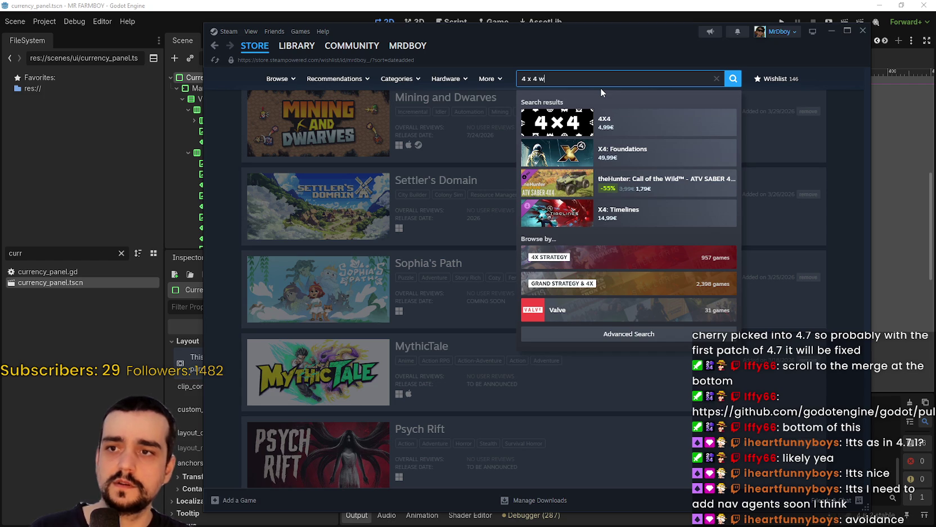
{"action": "type", "text": "hee"}
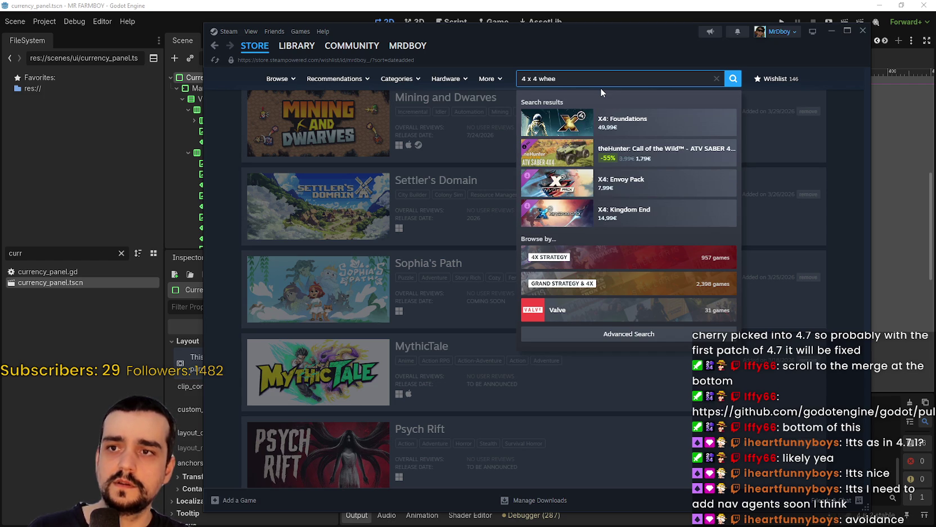
{"action": "type", "text": "ls"}
{"action": "key", "text": "BackSpace"}
{"action": "key", "text": "BackSpace"}
{"action": "key", "text": "BackSpace"}
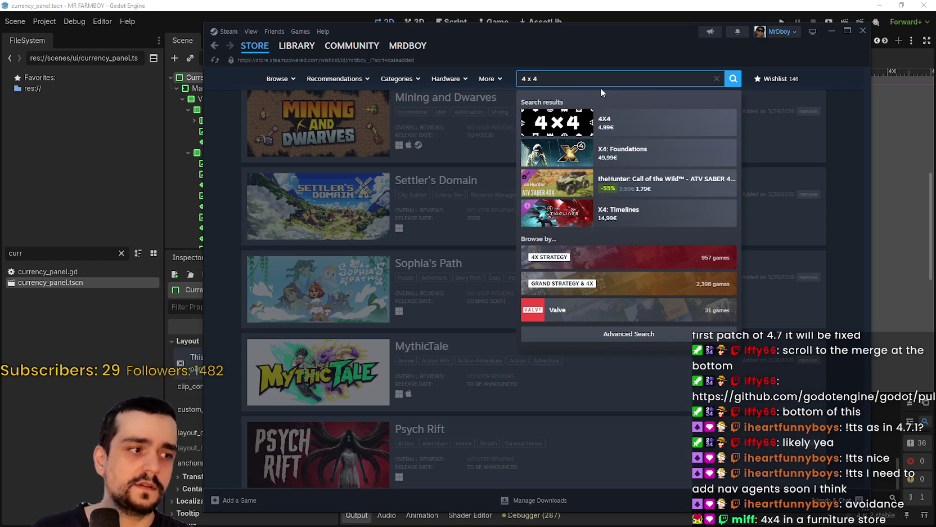
{"action": "key", "text": "BackSpace"}
{"action": "key", "text": "BackSpace"}
{"action": "key", "text": "BackSpace"}
{"action": "type", "text": "4x4 "}
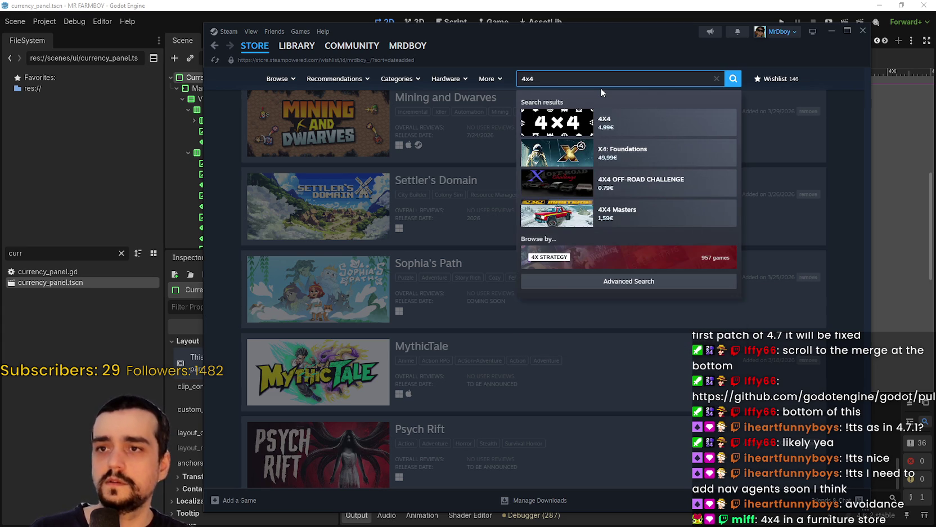
{"action": "type", "text": "in a furni"}
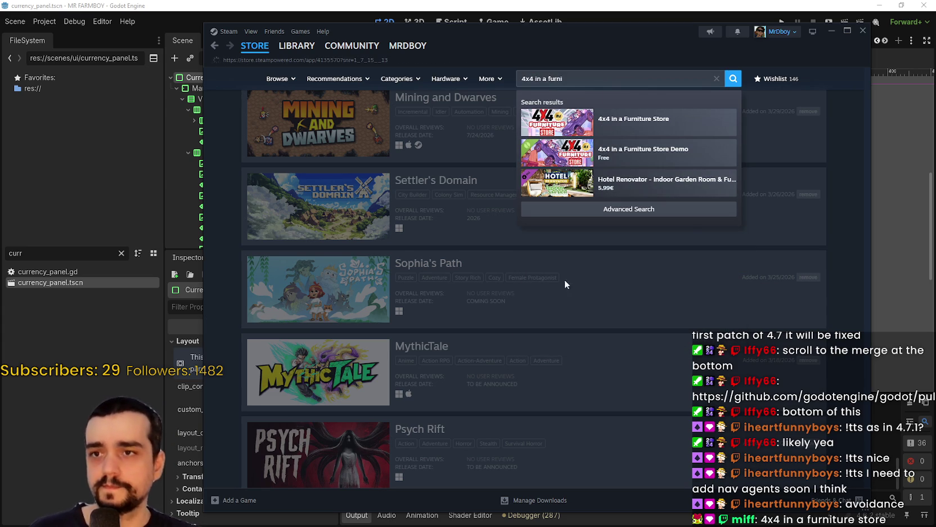
{"action": "left_click", "coordinate": [664, 122]}
{"action": "scroll", "coordinate": [450, 358], "scroll_direction": "down", "scroll_amount": 5}
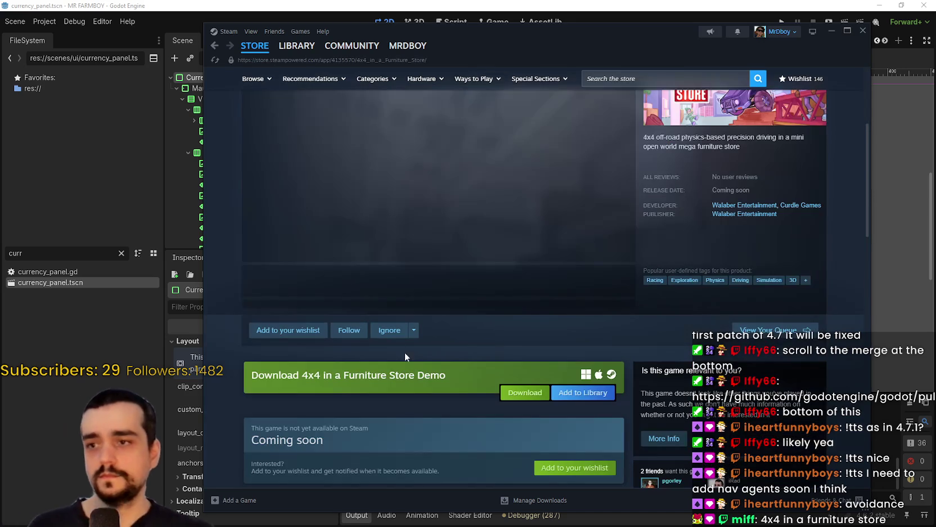
Download the 4x4 in a Furniture Store demo and install it to Local Drive (D:).
{"action": "left_click", "coordinate": [525, 393]}
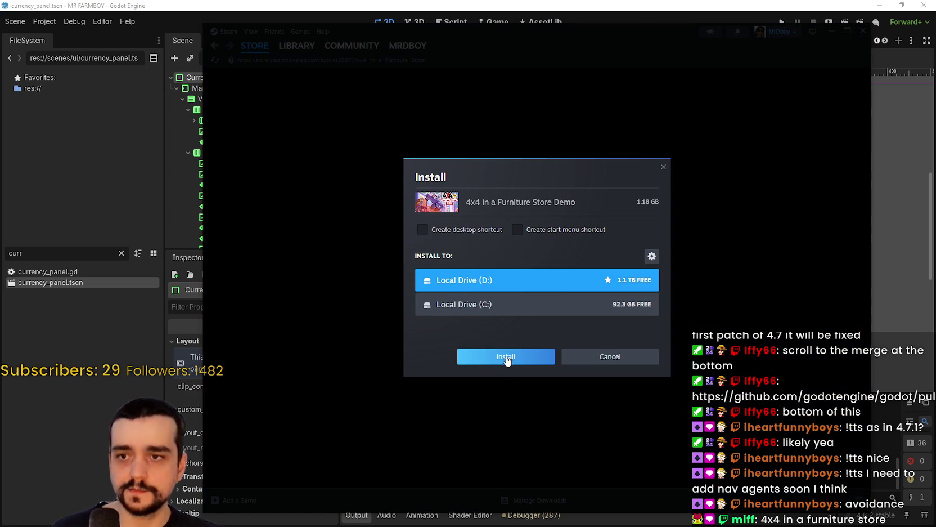
{"action": "left_click", "coordinate": [506, 360]}
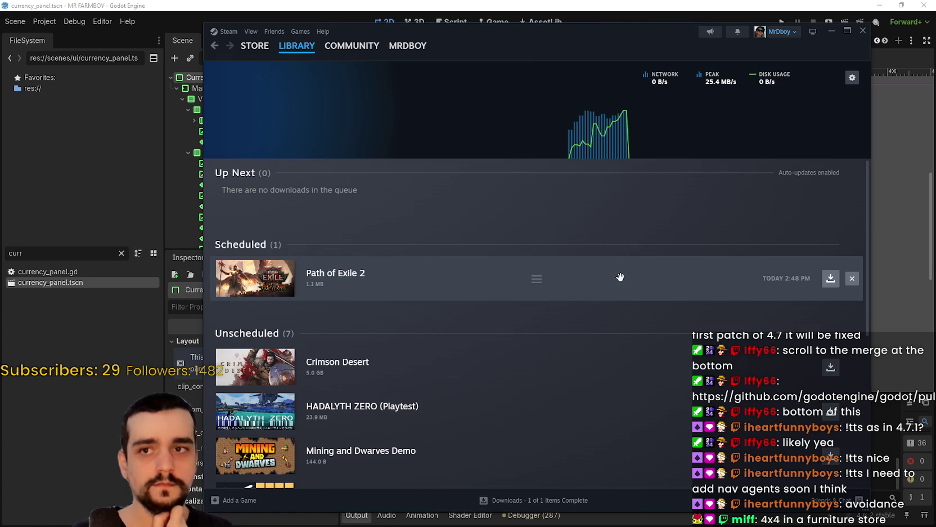
Remove Path of Exile 2 from scheduled downloads and scroll to the completed 4x4 demo.
{"action": "left_click", "coordinate": [852, 278]}
{"action": "scroll", "coordinate": [779, 445], "scroll_direction": "down", "scroll_amount": 5}
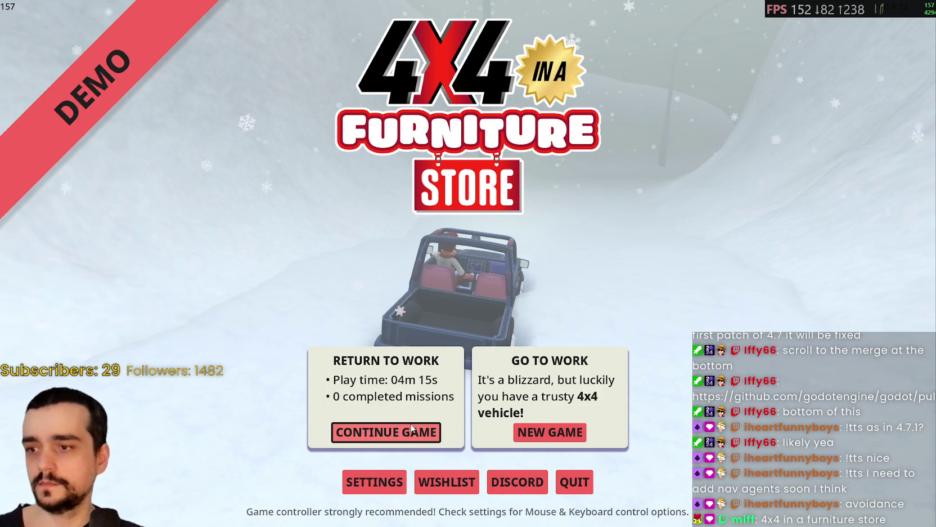
Choose Continue Game on the 4x4 demo's title screen to load into the Showrooms.
{"action": "left_click", "coordinate": [408, 429]}
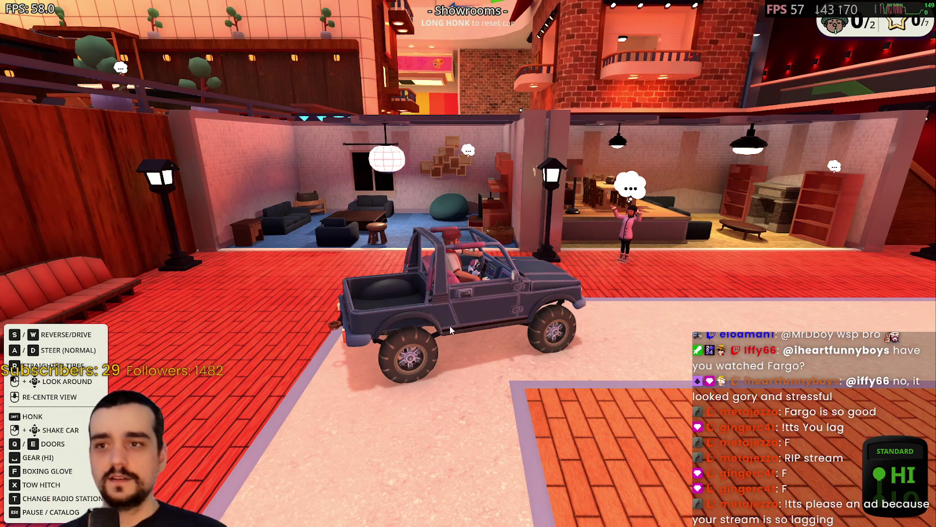
Drive the jeep past the counters, round table and lamp post, under the arch, then bring up Steam.
{"action": "key", "text": "w"}
{"action": "key", "text": "a"}
{"action": "key", "text": "d"}
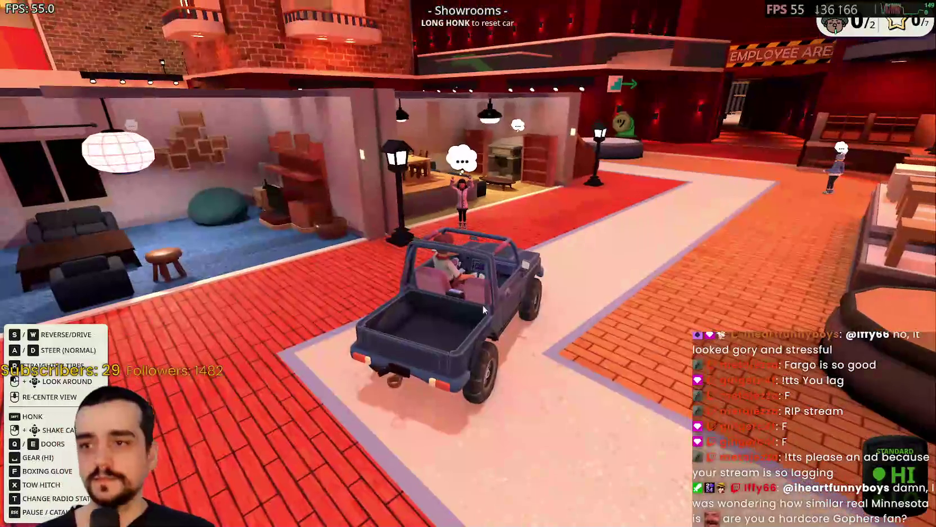
{"action": "key", "text": "w"}
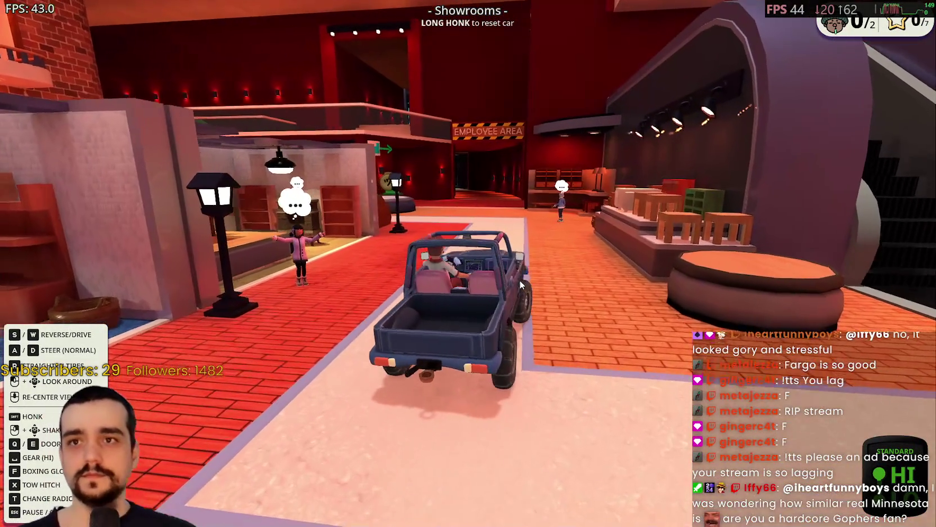
{"action": "key", "text": "d"}
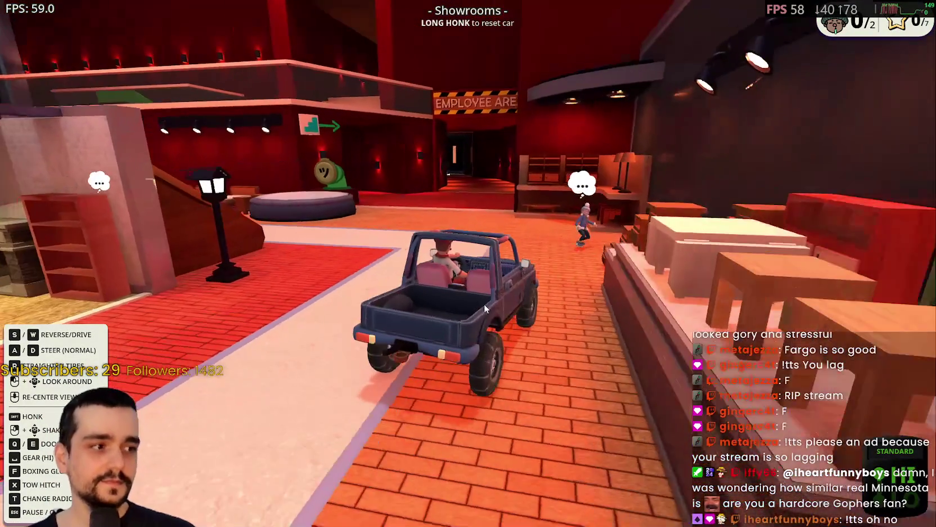
{"action": "key", "text": "a"}
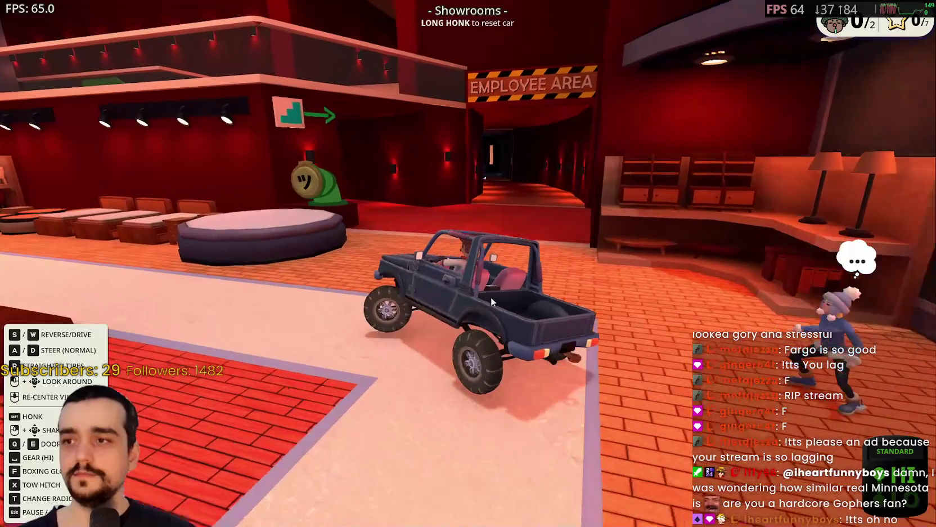
{"action": "key", "text": "d"}
{"action": "key", "text": "a"}
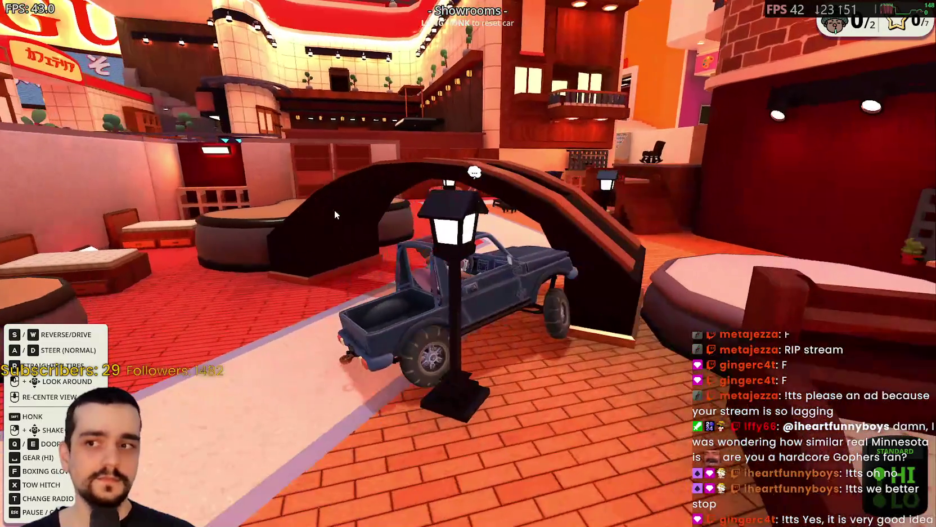
{"action": "key", "text": "a"}
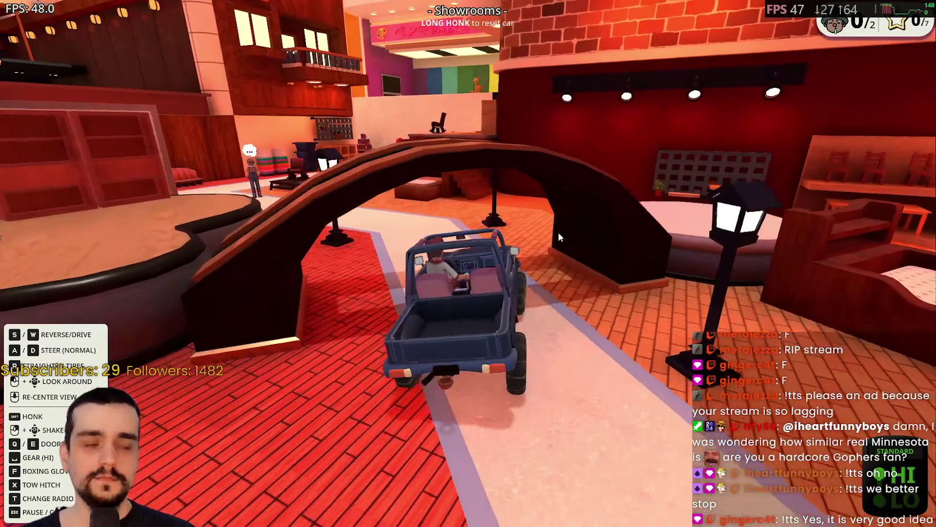
{"action": "key", "text": "w"}
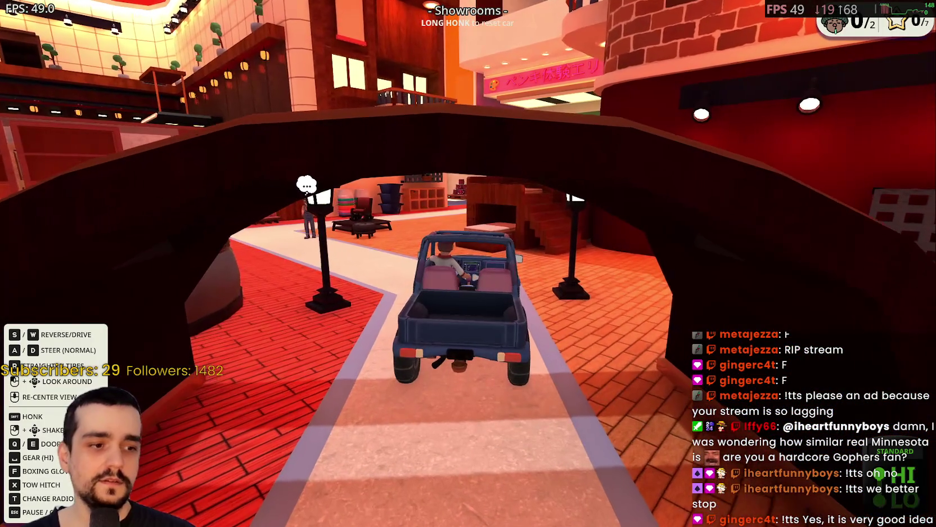
{"action": "key", "text": "alt+Tab"}
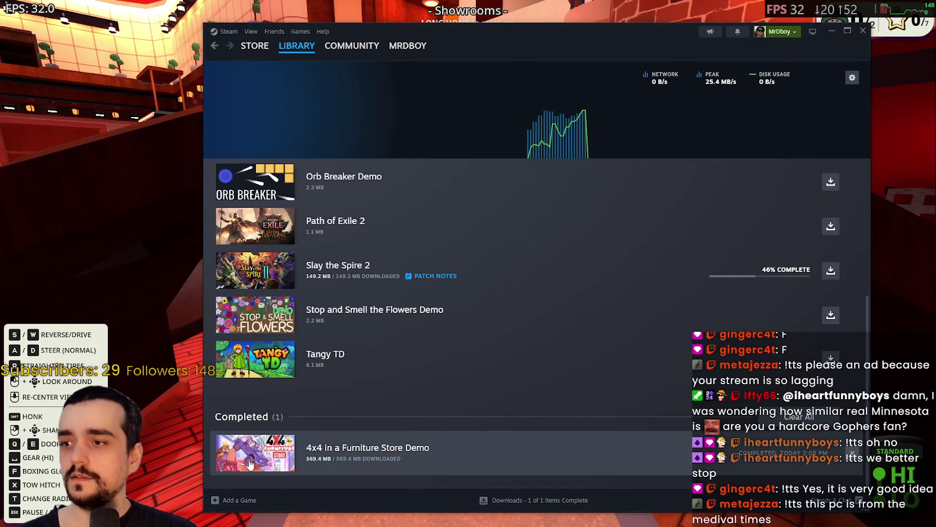
Clear the Steam library search and show recent, ready-to-play games in the list.
{"action": "left_click", "coordinate": [255, 452]}
{"action": "right_click", "coordinate": [320, 142]}
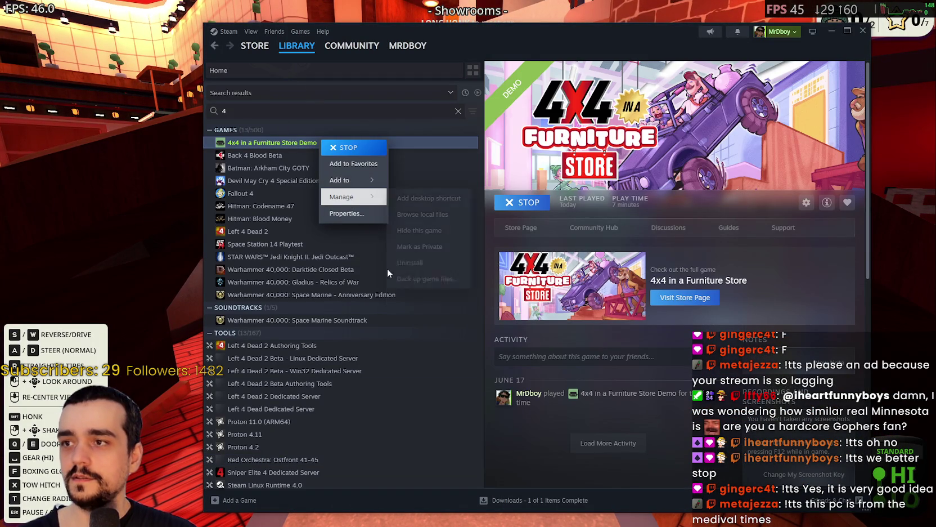
{"action": "left_click", "coordinate": [472, 93]}
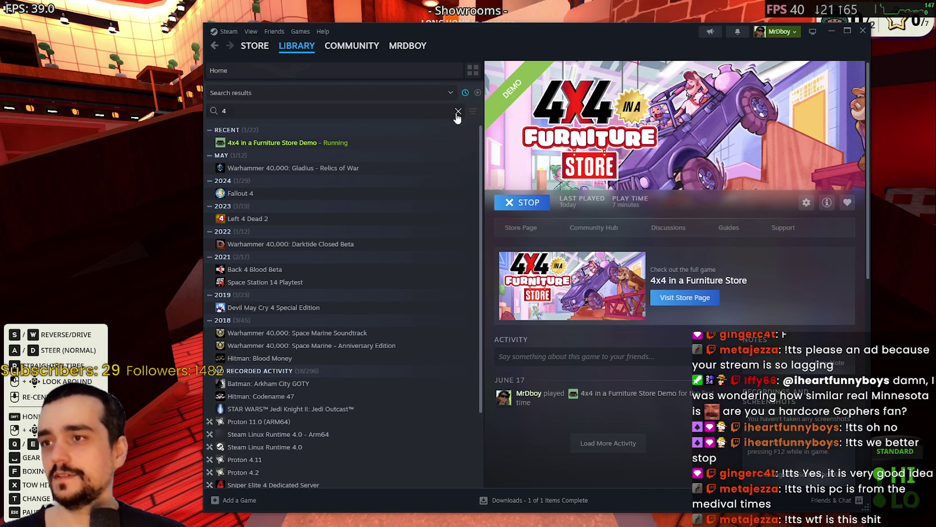
{"action": "left_click", "coordinate": [458, 111]}
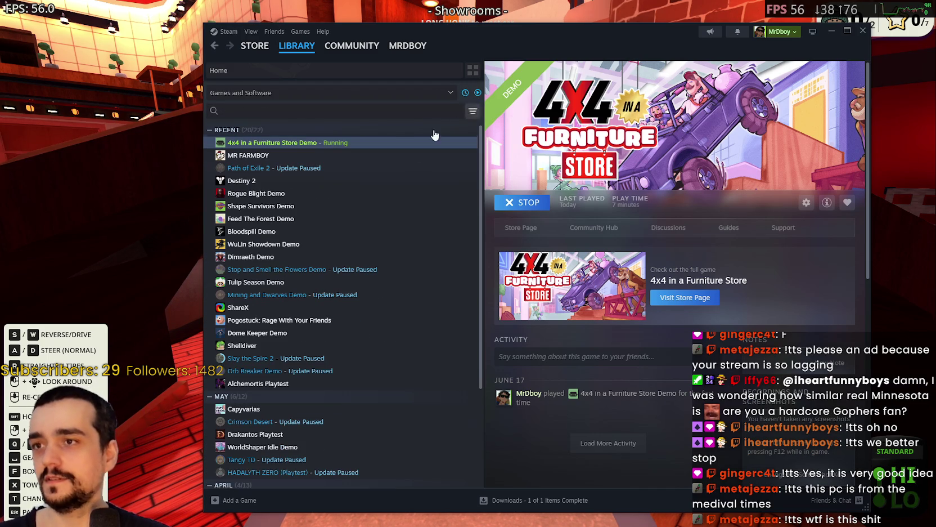
{"action": "left_click", "coordinate": [479, 94]}
Select all of the 4x4 demo's launch options text in Properties, then hide Steam.
{"action": "right_click", "coordinate": [268, 147]}
{"action": "left_click", "coordinate": [281, 231]}
{"action": "left_click", "coordinate": [499, 235]}
{"action": "left_click_drag", "start_coordinate": [499, 235], "coordinate": [710, 235]}
{"action": "left_click", "coordinate": [705, 235]}
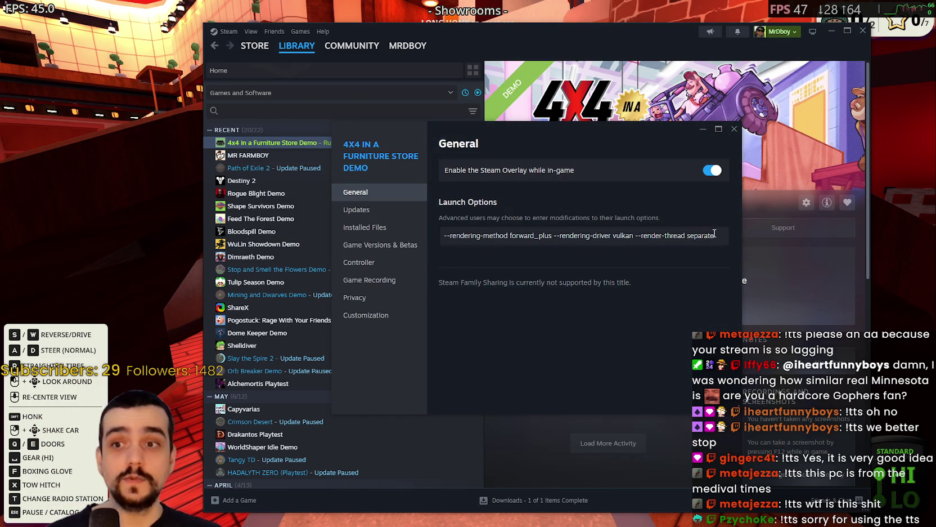
{"action": "key", "text": "ctrl+a"}
{"action": "left_click", "coordinate": [735, 129]}
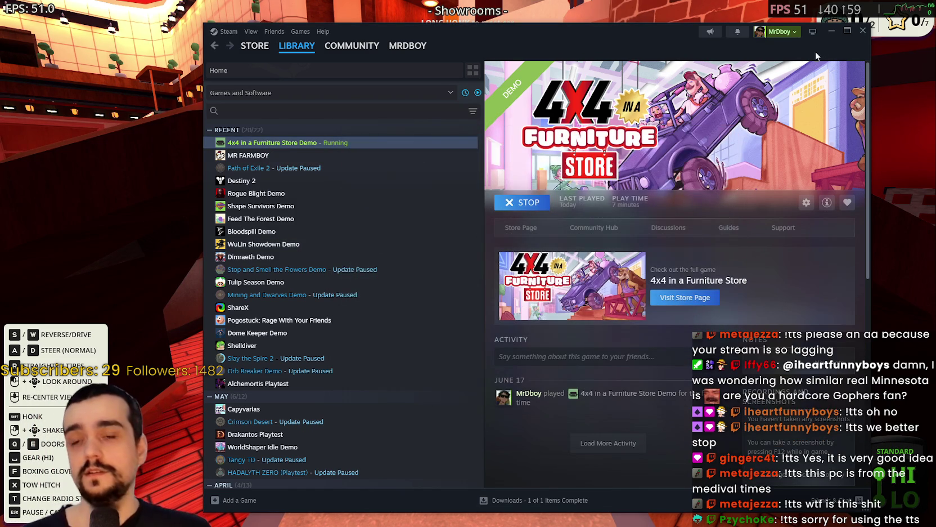
{"action": "left_click", "coordinate": [831, 31]}
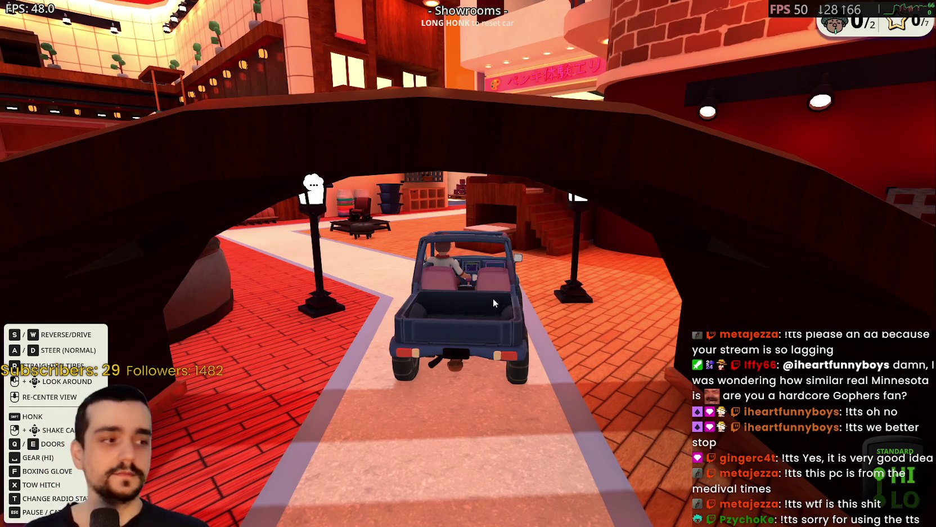
Drive the jeep around Shelving up to the shopper, into Showrooms and back.
{"action": "key", "text": "w"}
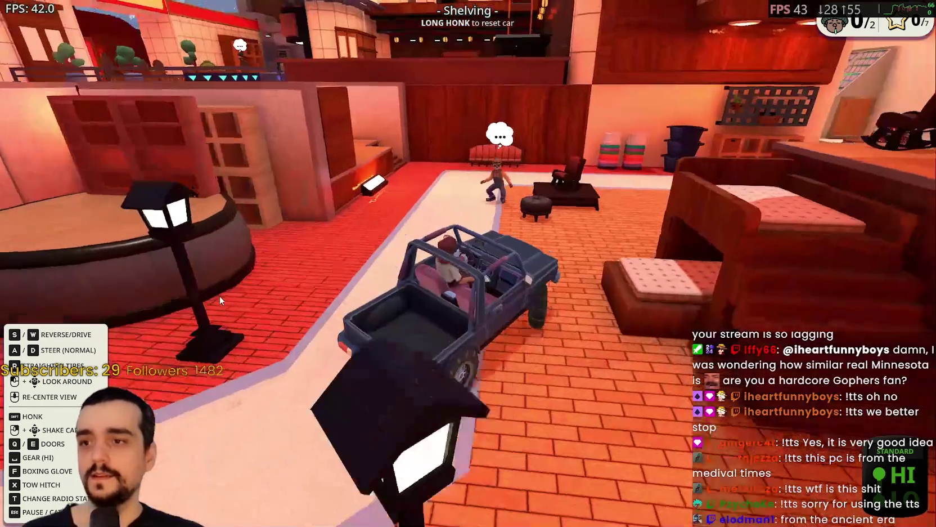
{"action": "key", "text": "a"}
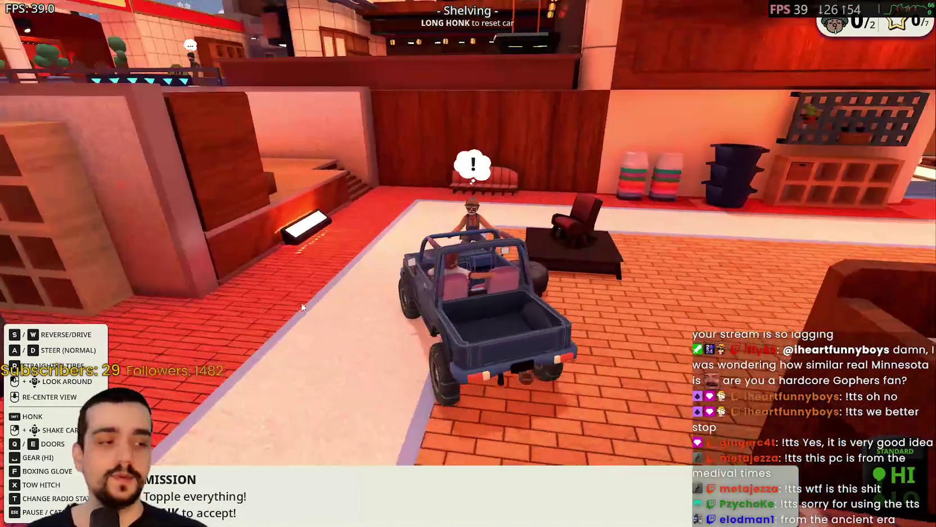
{"action": "key", "text": "s"}
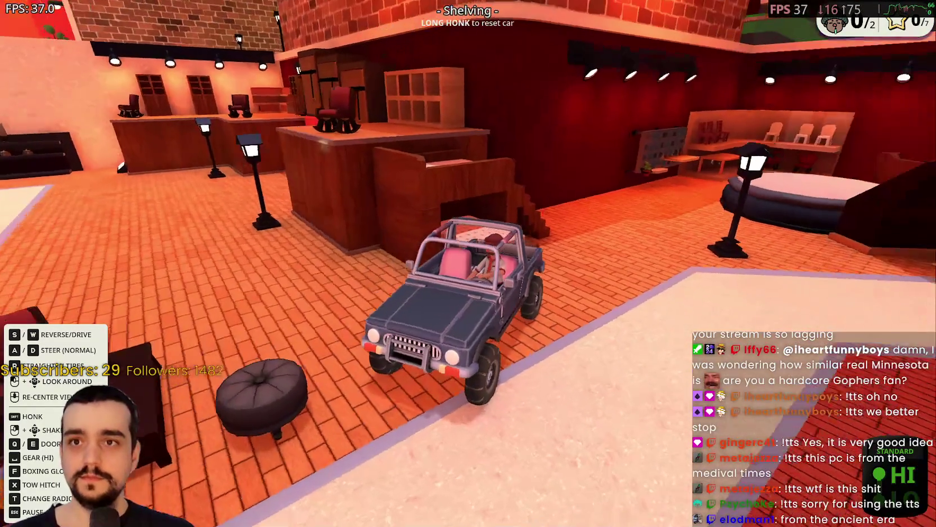
{"action": "key", "text": "w"}
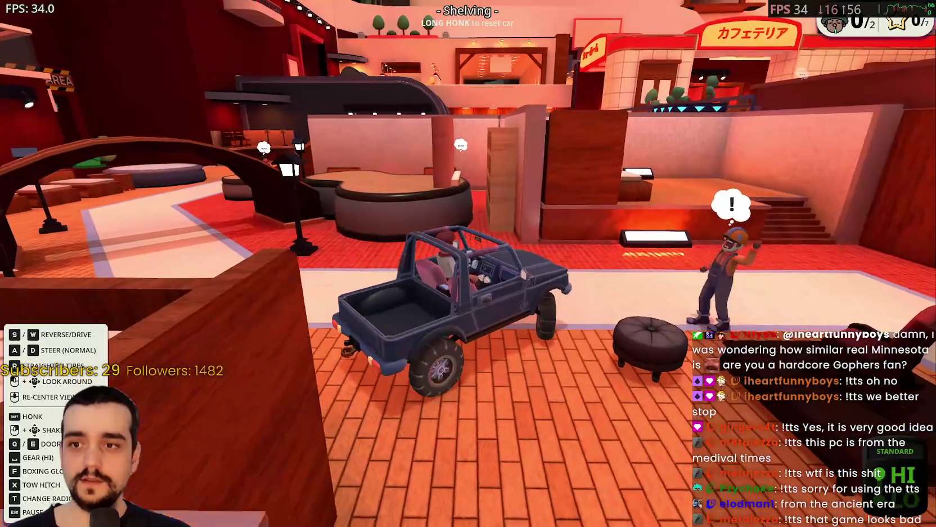
{"action": "key", "text": "a"}
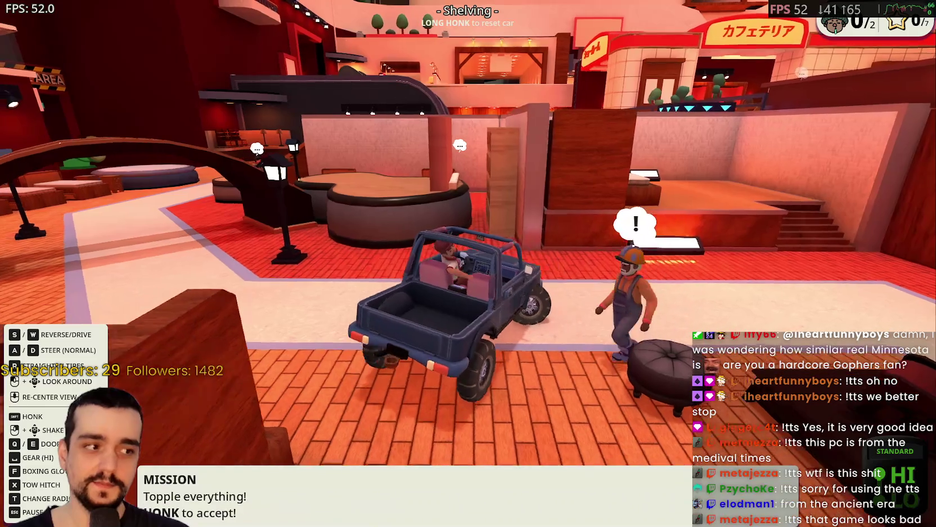
{"action": "key", "text": "w"}
{"action": "key", "text": "a"}
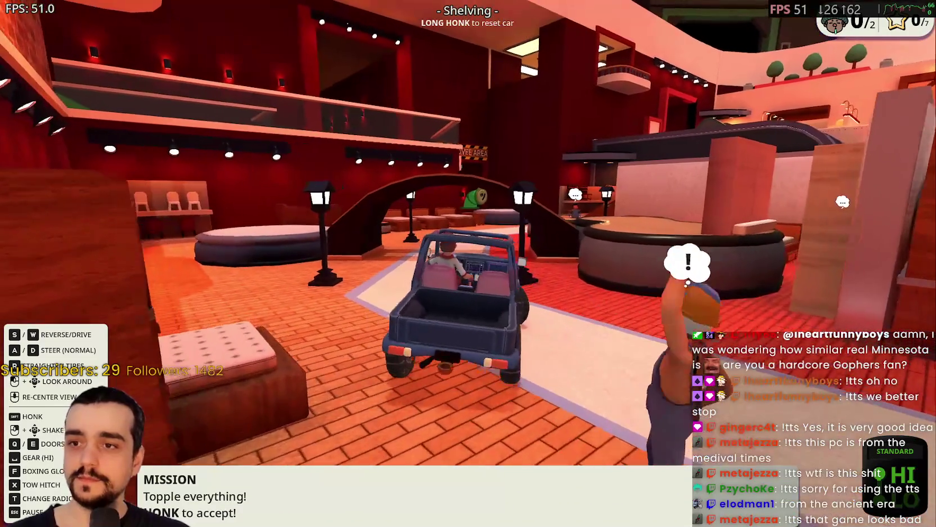
{"action": "key", "text": "a"}
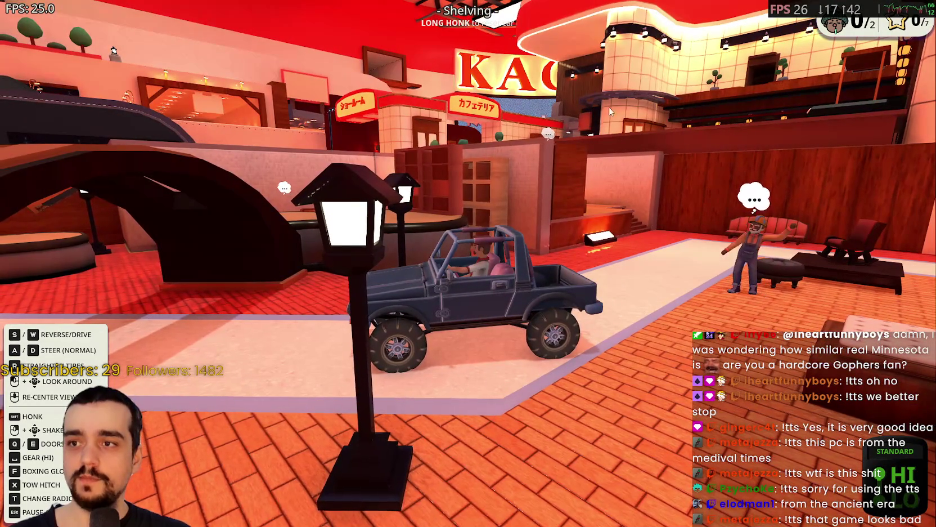
Quit the game from the in-car radio menu's Shutdown option with Quit the Game Now.
{"action": "key", "text": "t"}
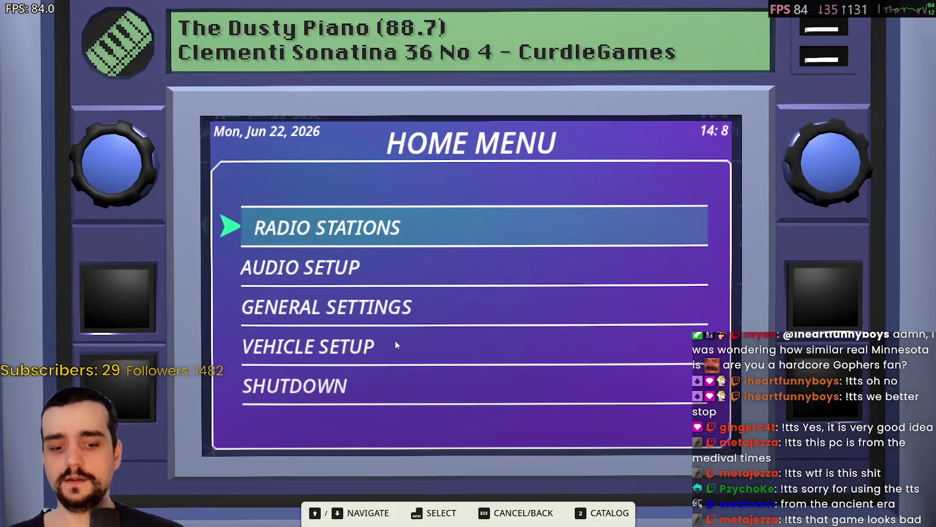
{"action": "key", "text": "Down"}
{"action": "key", "text": "Down"}
{"action": "key", "text": "Down"}
{"action": "key", "text": "Down"}
{"action": "key", "text": "Return"}
{"action": "key", "text": "Up"}
{"action": "key", "text": "Up"}
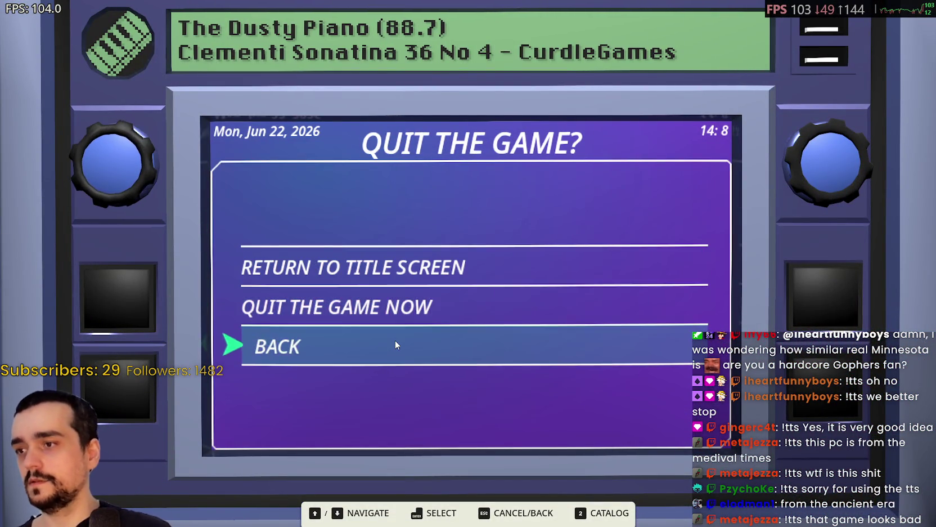
{"action": "key", "text": "Return"}
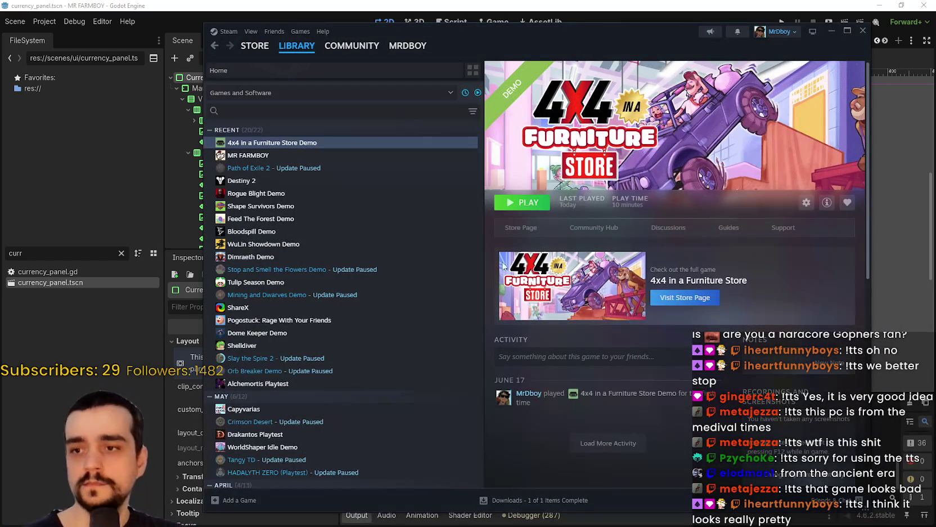
Delete all text from the 4x4 demo's Launch Options field and launch the game with Play.
{"action": "right_click", "coordinate": [312, 142]}
{"action": "left_click", "coordinate": [436, 244]}
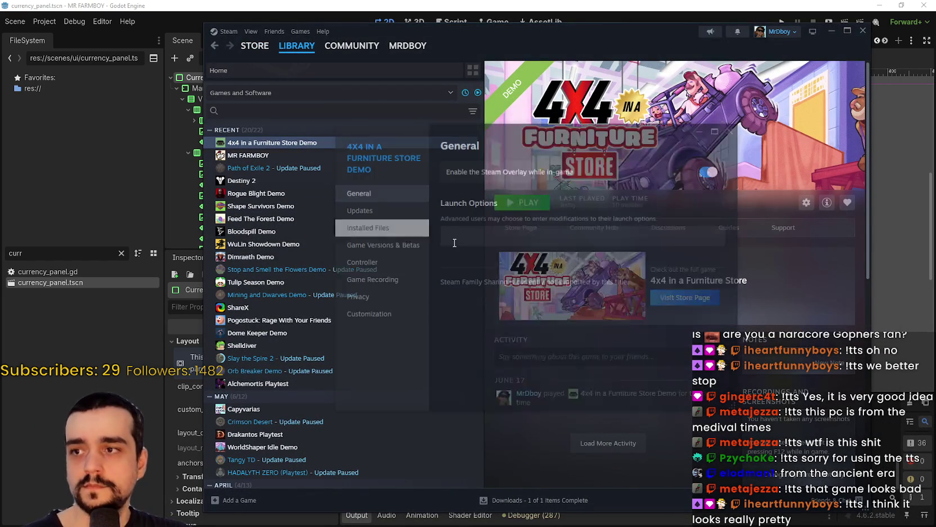
{"action": "triple_click", "coordinate": [718, 241]}
{"action": "key", "text": "ctrl+c"}
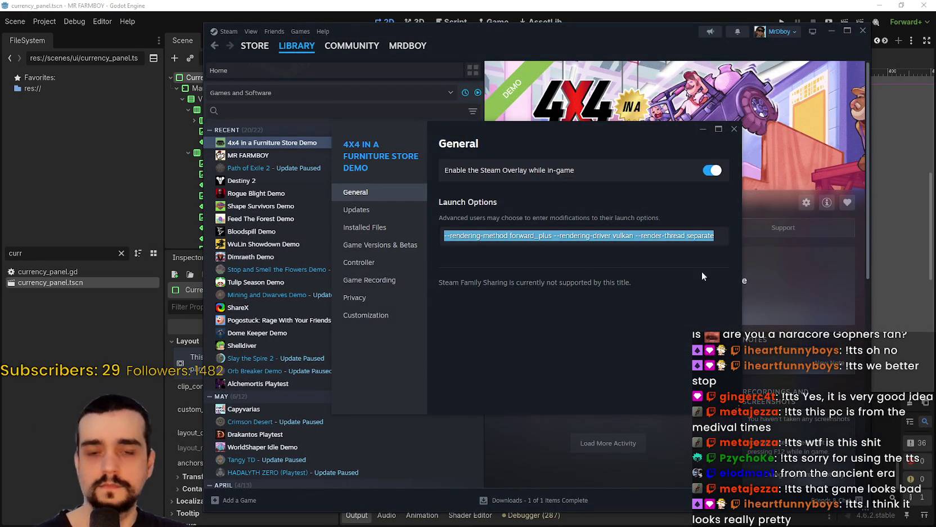
{"action": "key", "text": "BackSpace"}
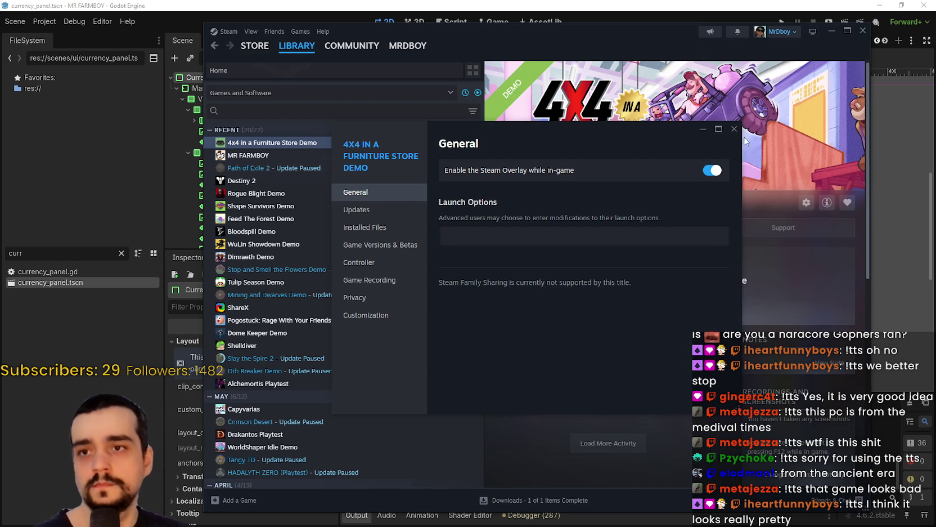
{"action": "left_click", "coordinate": [733, 129]}
{"action": "left_click", "coordinate": [522, 202]}
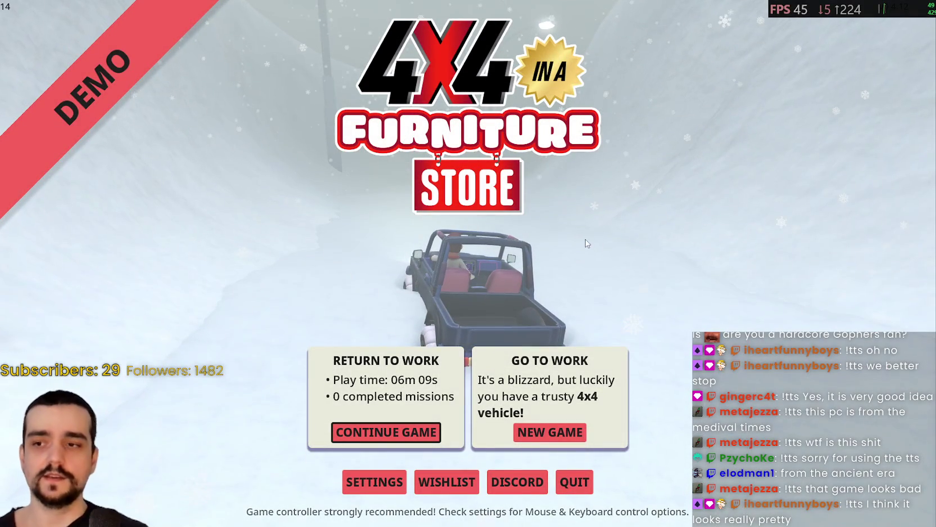
Continue the saved game and drive the jeep past the dark chair to the shopper.
{"action": "left_click", "coordinate": [378, 442]}
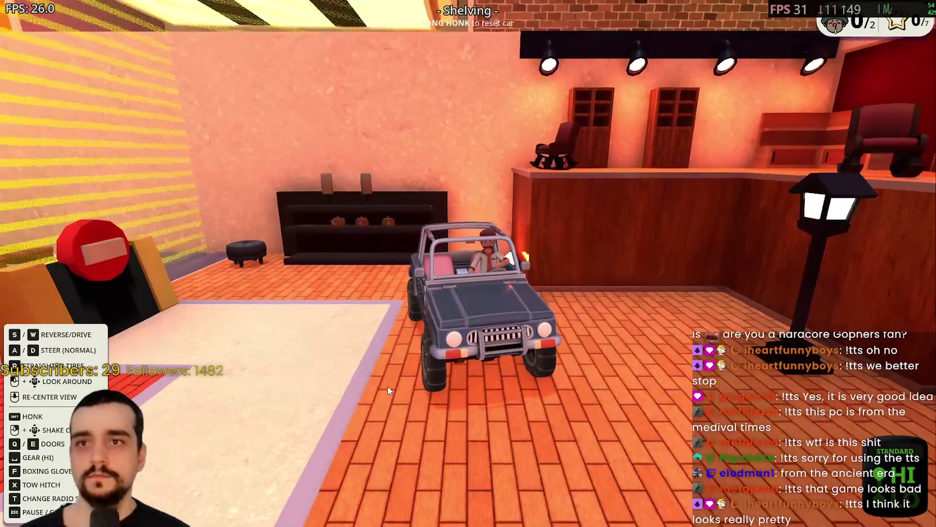
{"action": "key", "text": "w"}
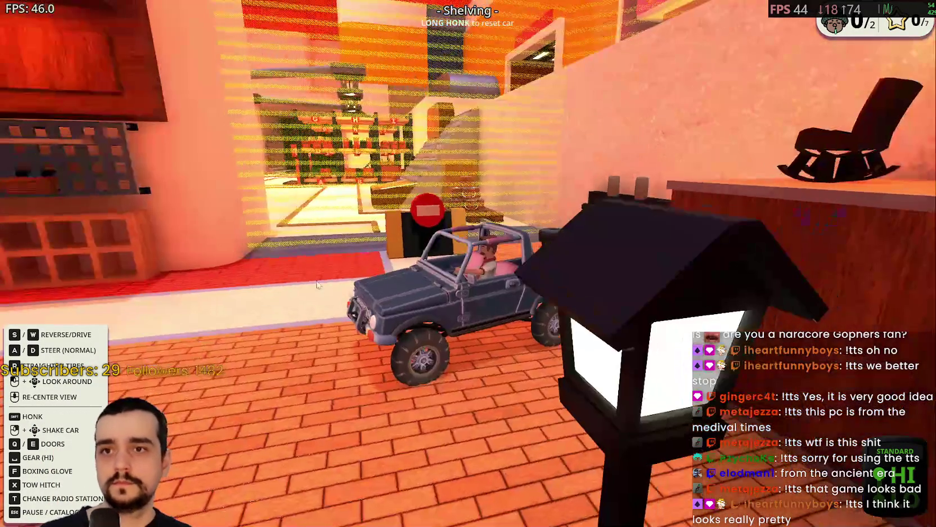
{"action": "key", "text": "d"}
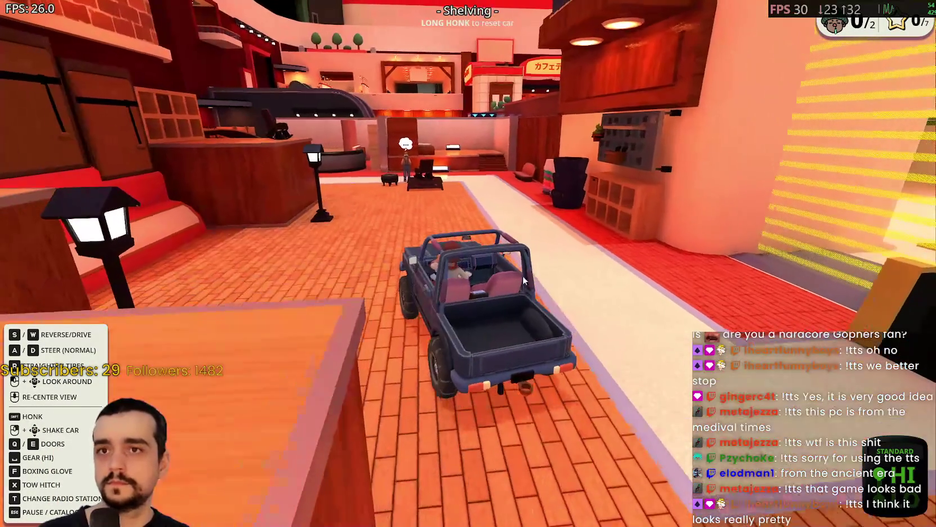
{"action": "key", "text": "a"}
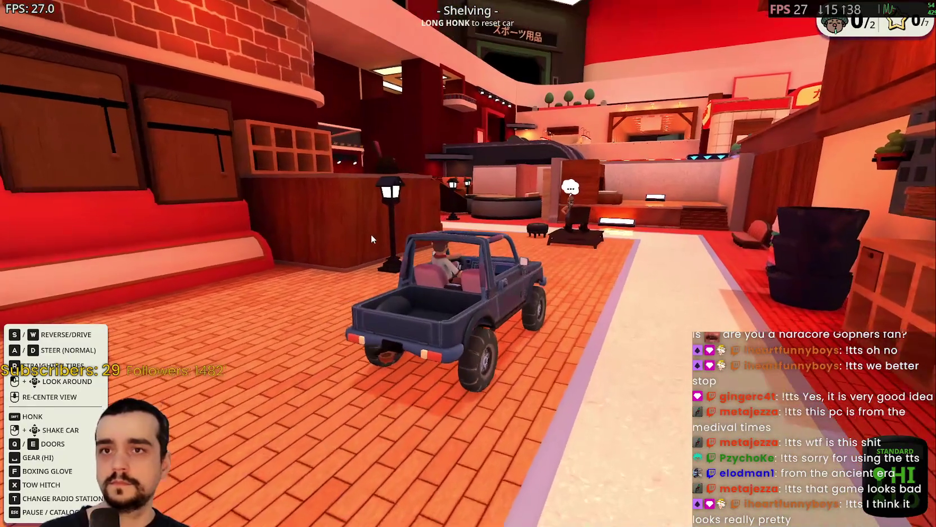
{"action": "key", "text": "d"}
{"action": "key", "text": "w"}
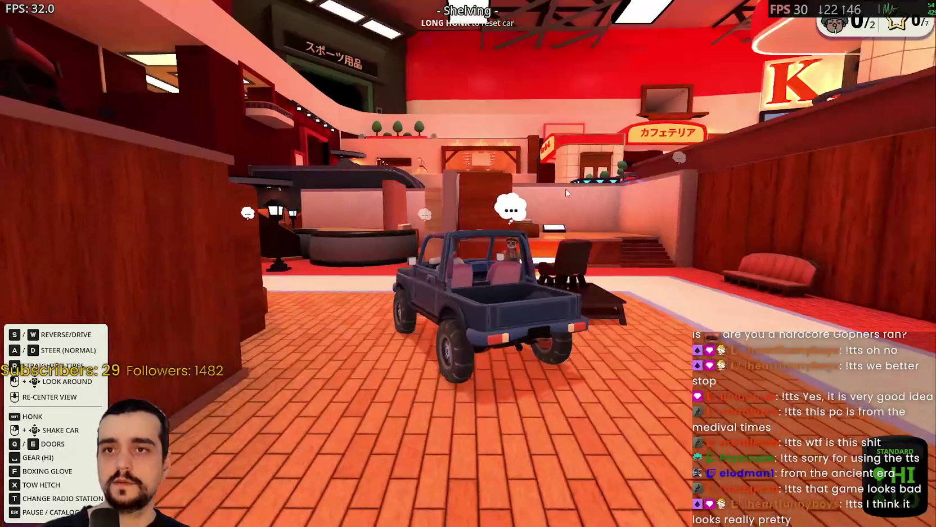
{"action": "key", "text": "a"}
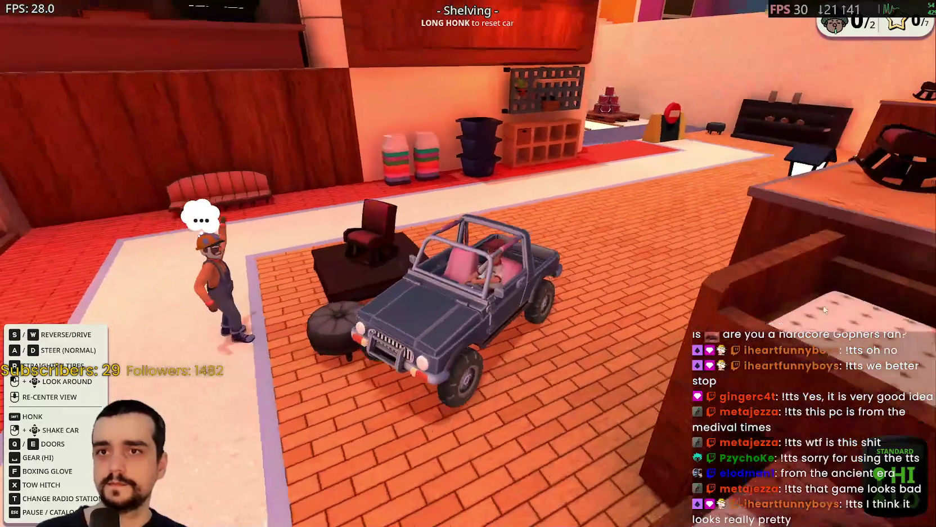
{"action": "key", "text": "a"}
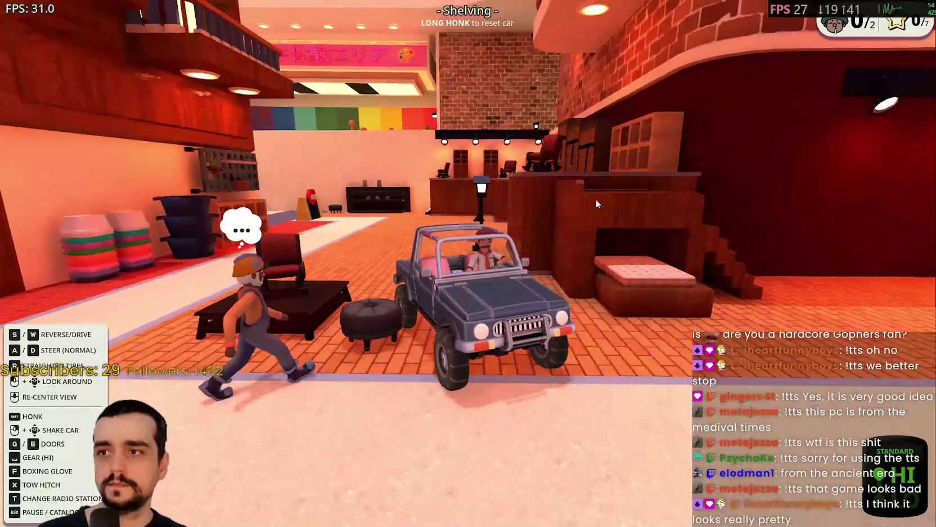
{"action": "key", "text": "a"}
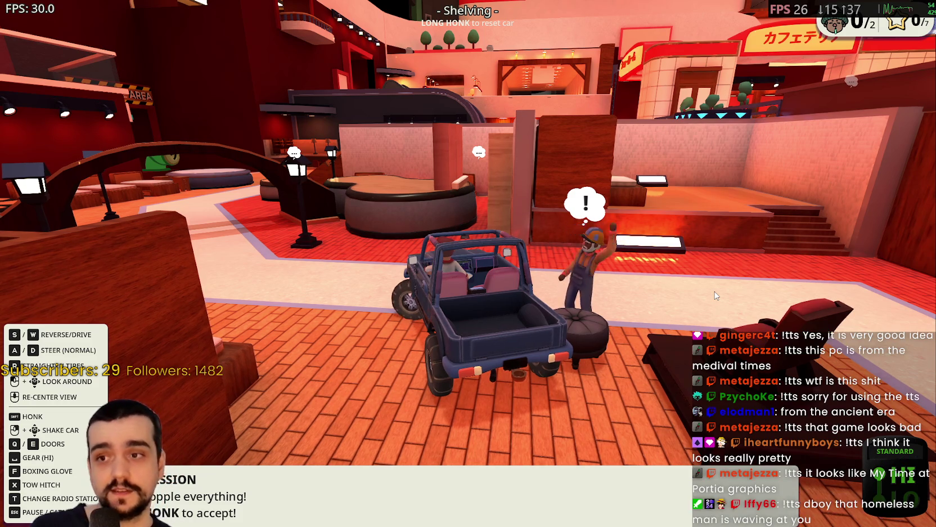
{"action": "key", "text": "a"}
{"action": "key", "text": "w"}
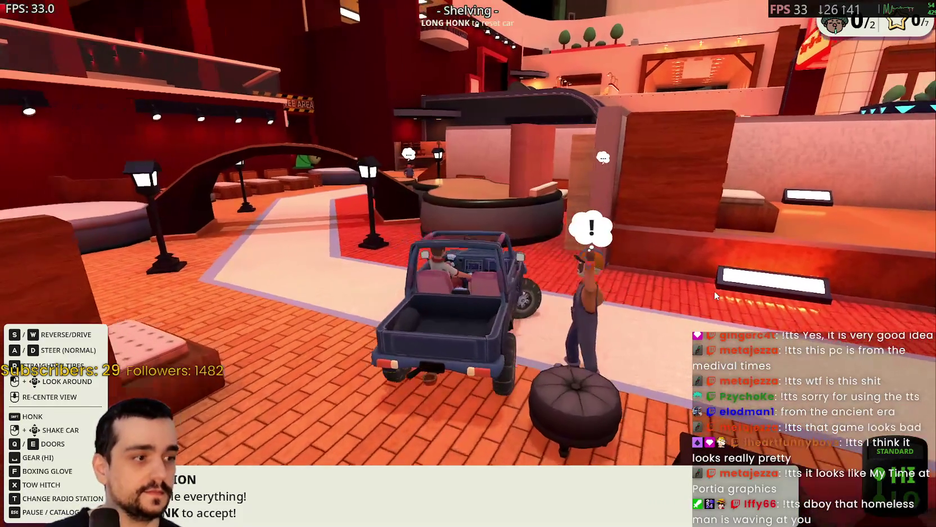
{"action": "key", "text": "d"}
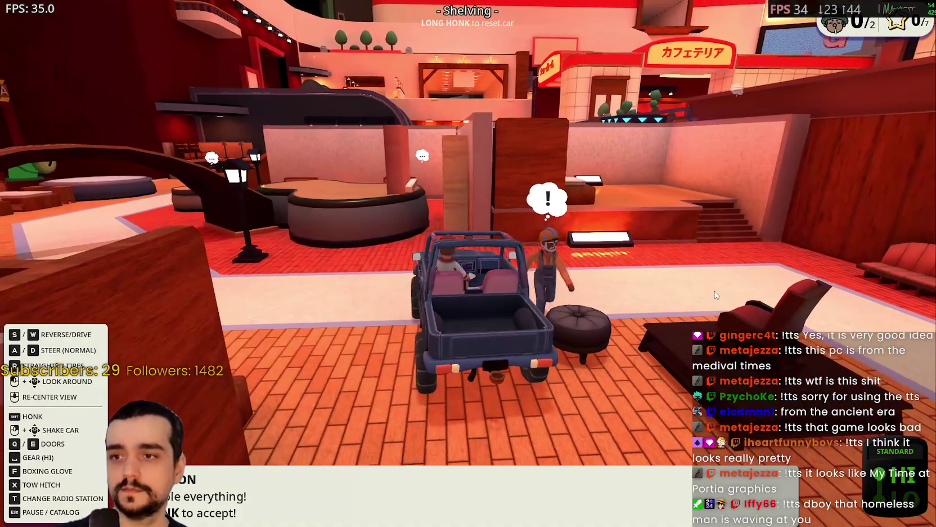
Quit the game through the radio menu's Shutdown option, choosing Quit the Game Now.
{"action": "key", "text": "Escape"}
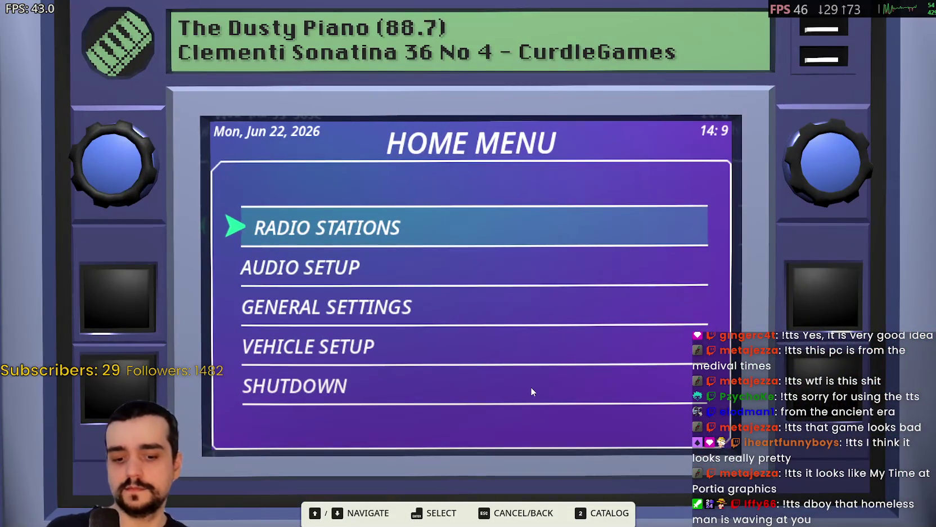
{"action": "key", "text": "Down"}
{"action": "key", "text": "Down"}
{"action": "key", "text": "Down"}
{"action": "key", "text": "Down"}
{"action": "key", "text": "Return"}
{"action": "key", "text": "Down"}
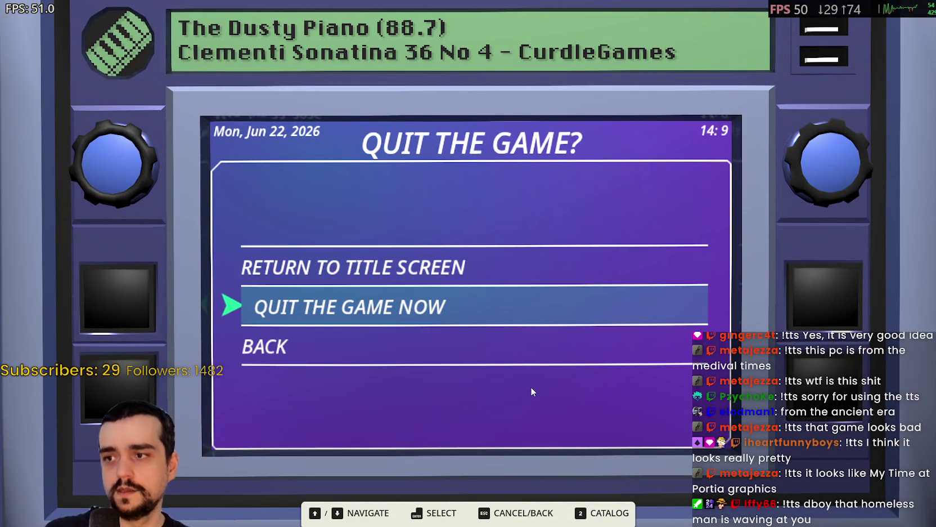
{"action": "key", "text": "Return"}
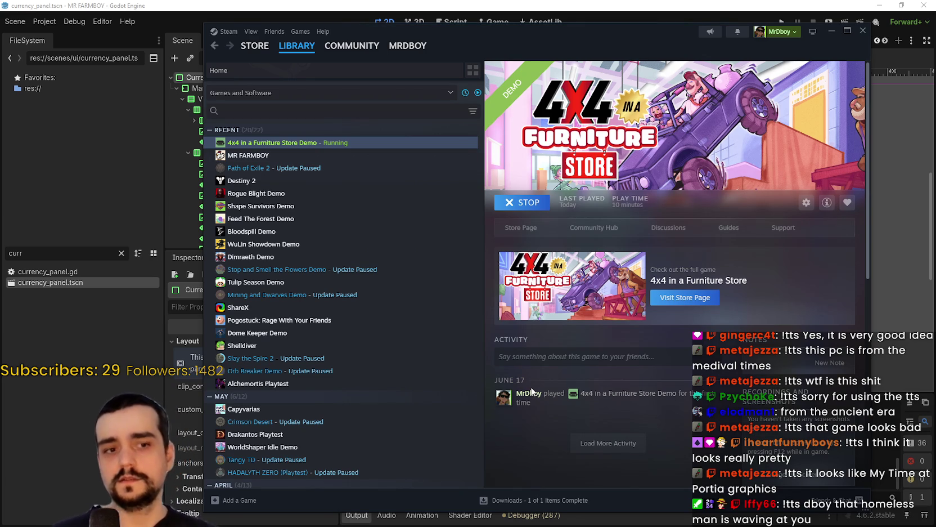
Paste '--rendering-method forward_plus --rendering-driver vulkan --render-thread separate' as the demo's launch options, then hide Steam.
{"action": "right_click", "coordinate": [355, 146]}
{"action": "left_click", "coordinate": [379, 215]}
{"action": "left_click", "coordinate": [508, 235]}
{"action": "key", "text": "ctrl+v"}
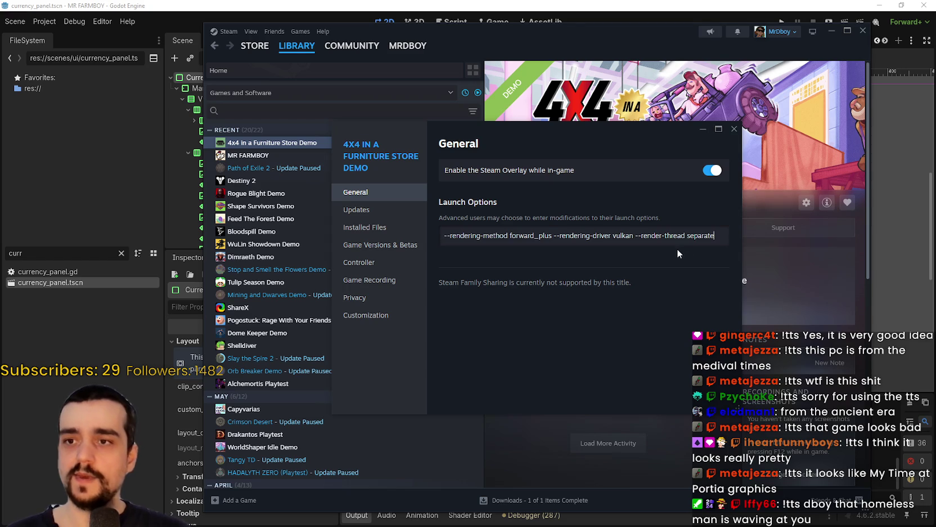
{"action": "left_click_drag", "start_coordinate": [724, 235], "coordinate": [204, 224]}
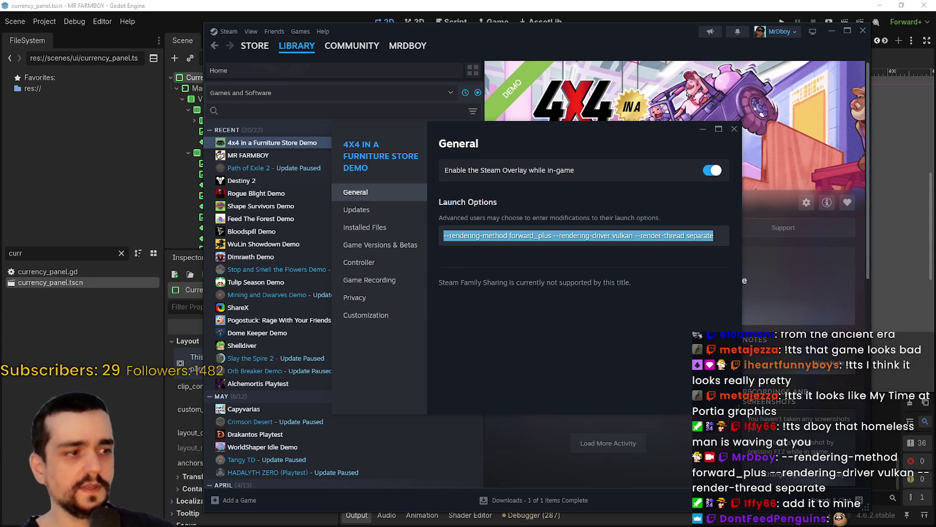
{"action": "left_click", "coordinate": [735, 129]}
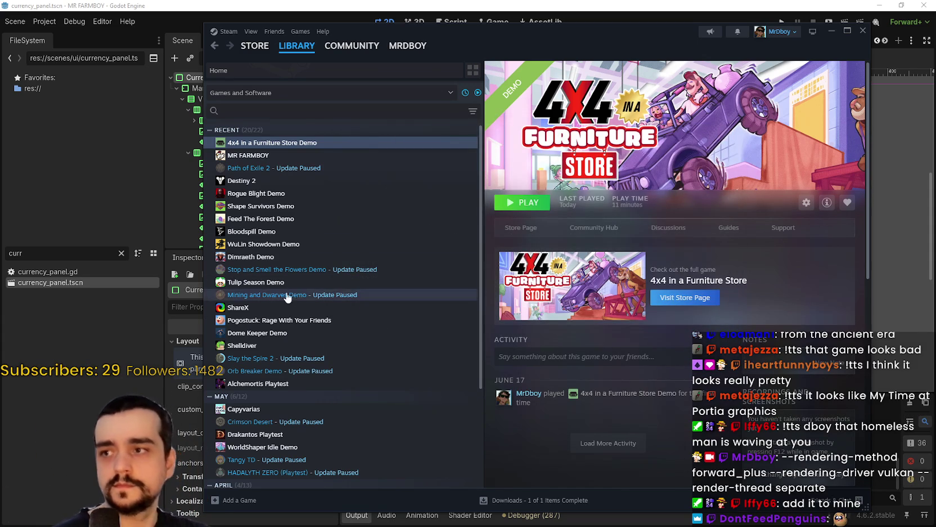
{"action": "left_click", "coordinate": [831, 32]}
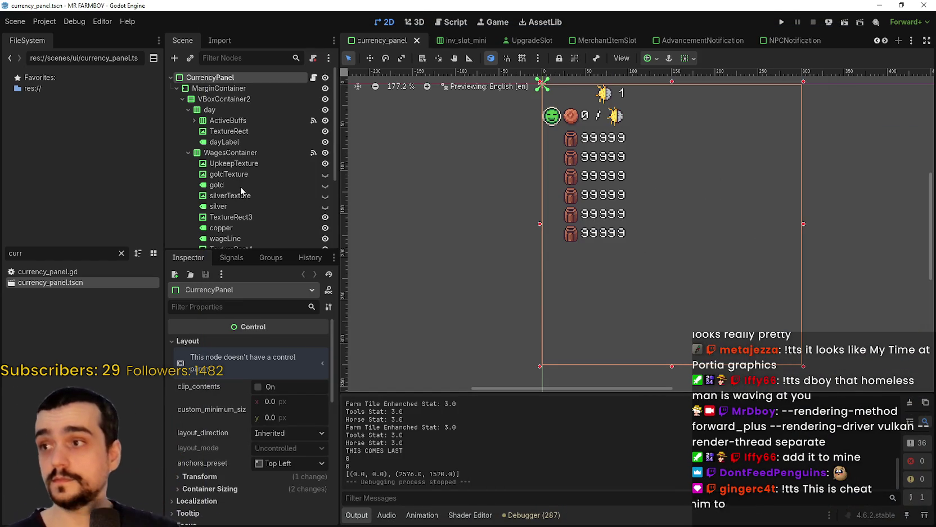
{"action": "left_click", "coordinate": [48, 21]}
{"action": "left_click", "coordinate": [47, 21]}
{"action": "left_click", "coordinate": [75, 22]}
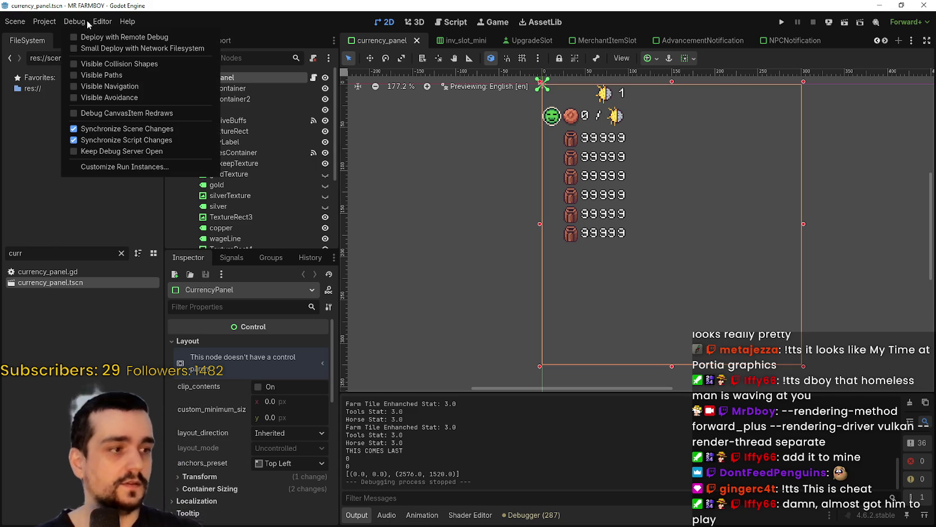
{"action": "left_click", "coordinate": [89, 20]}
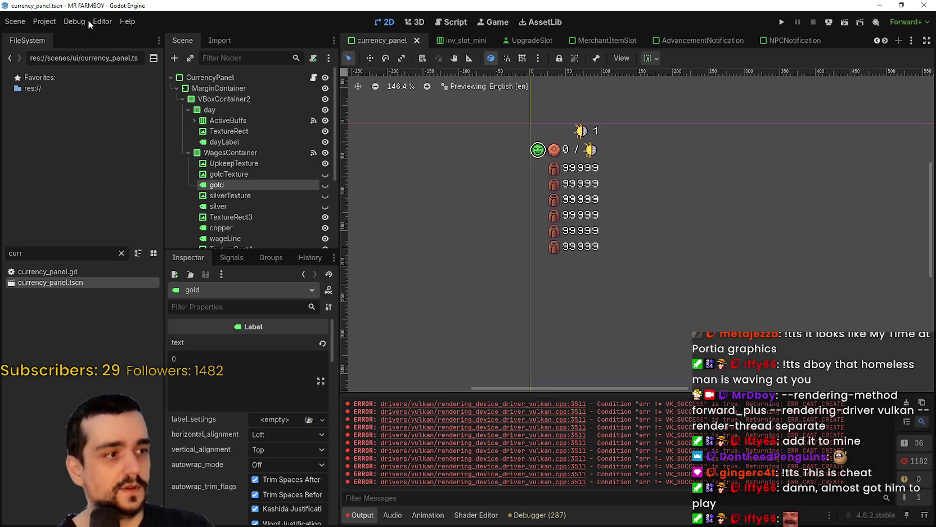
{"action": "scroll", "coordinate": [549, 203], "scroll_direction": "up", "scroll_amount": 4}
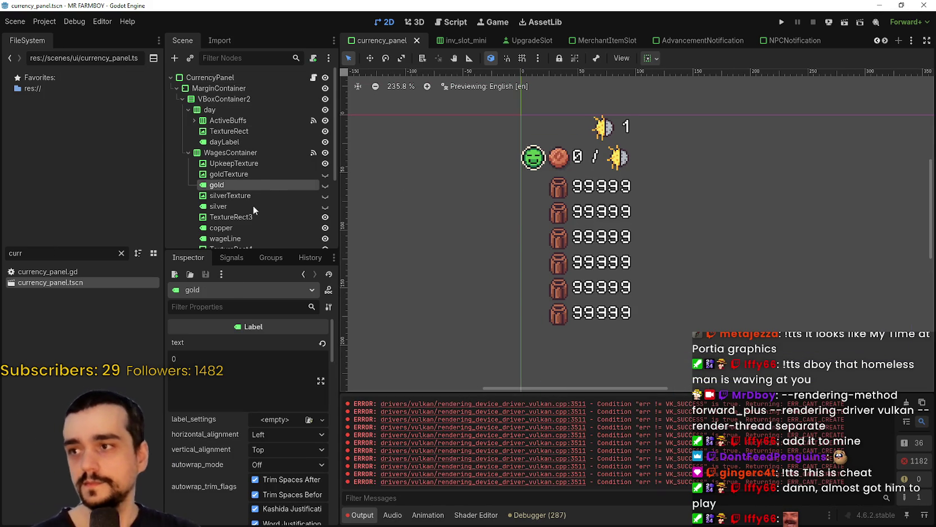
{"action": "scroll", "coordinate": [247, 418], "scroll_direction": "down", "scroll_amount": 2}
{"action": "left_click", "coordinate": [258, 172]}
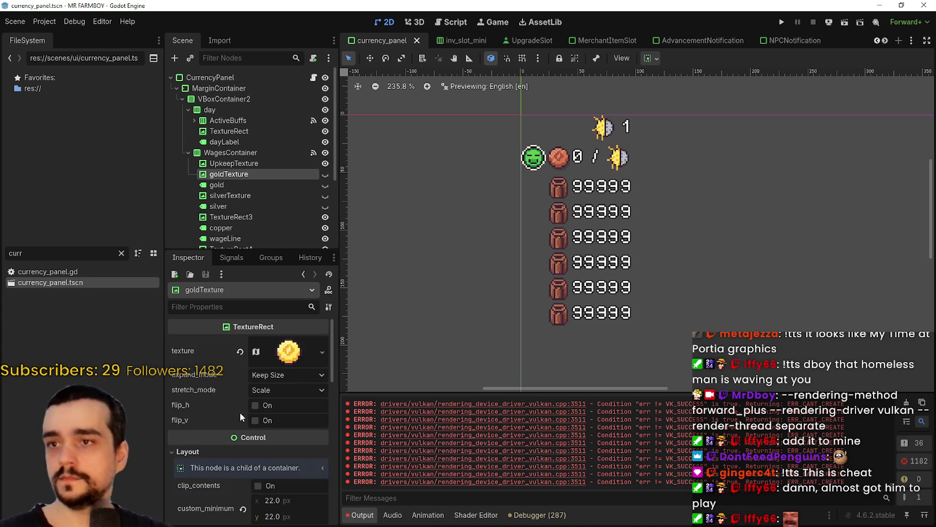
{"action": "scroll", "coordinate": [274, 236], "scroll_direction": "down", "scroll_amount": 5}
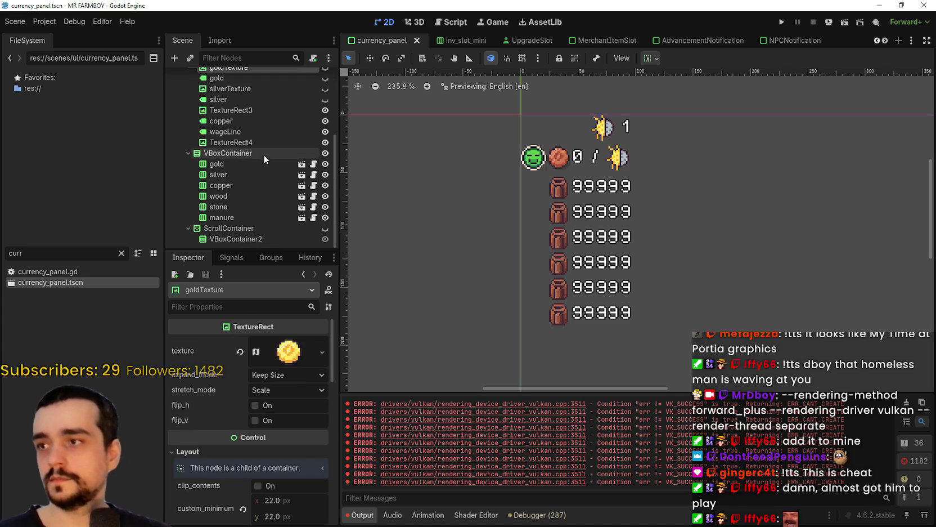
{"action": "left_click", "coordinate": [239, 132]}
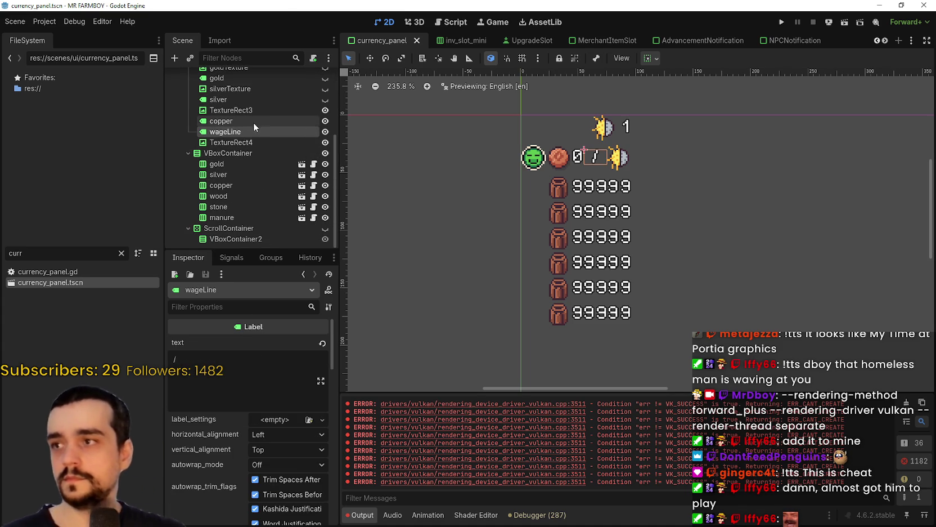
{"action": "left_click", "coordinate": [253, 121]}
{"action": "left_click", "coordinate": [242, 111]}
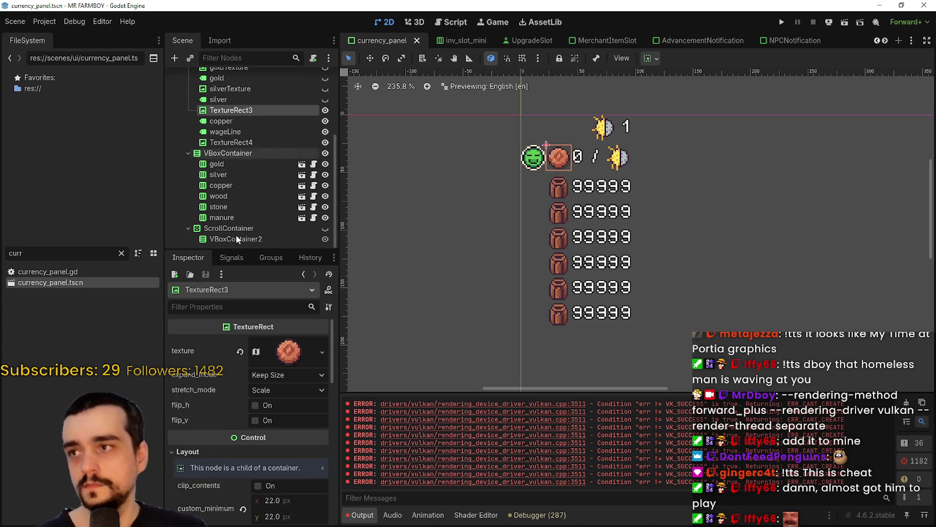
{"action": "scroll", "coordinate": [278, 402], "scroll_direction": "down", "scroll_amount": 5}
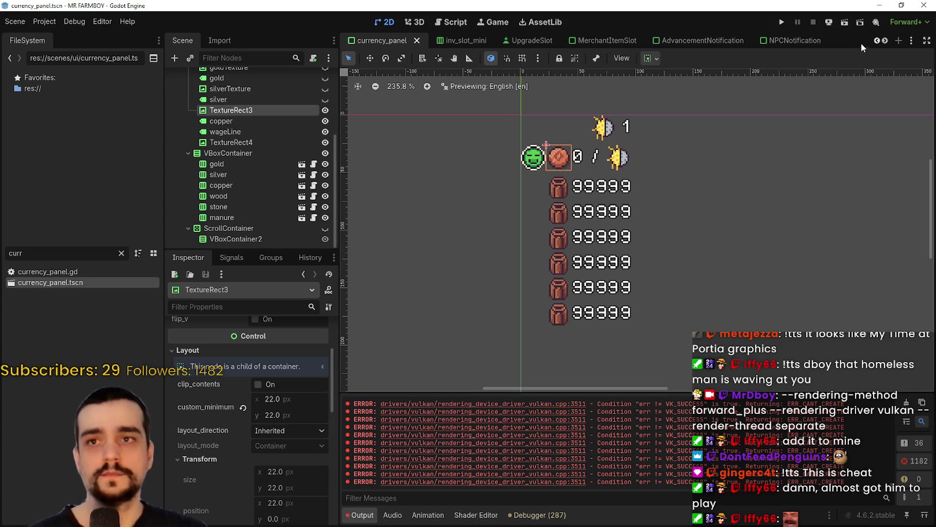
Scroll the scene tab bar to find the AdvancementButton tab and open that scene.
{"action": "scroll", "coordinate": [887, 40], "scroll_direction": "down", "scroll_amount": 7}
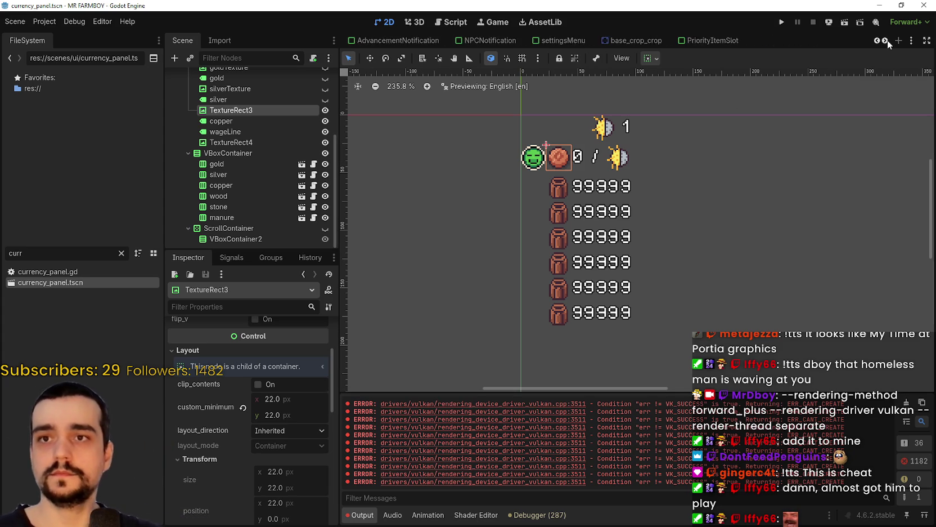
{"action": "scroll", "coordinate": [888, 41], "scroll_direction": "down", "scroll_amount": 6}
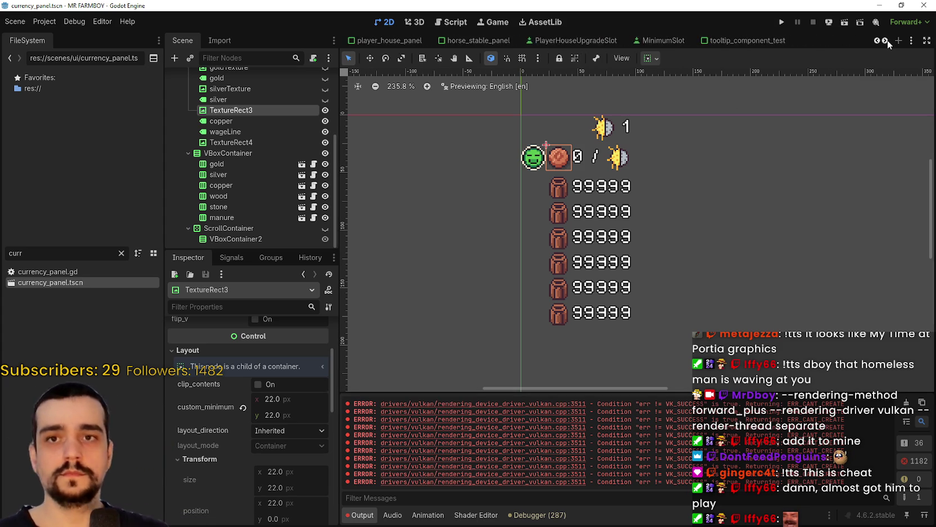
{"action": "scroll", "coordinate": [882, 44], "scroll_direction": "up", "scroll_amount": 4}
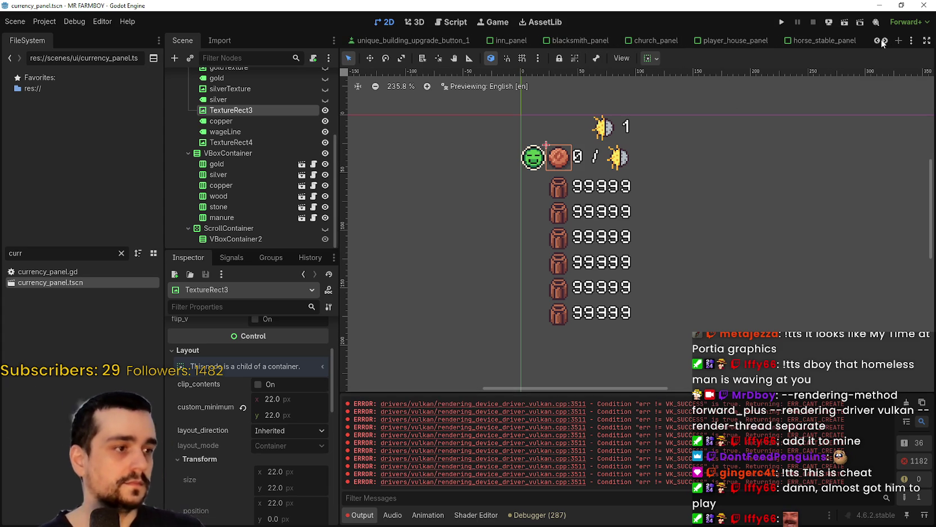
{"action": "scroll", "coordinate": [883, 44], "scroll_direction": "down", "scroll_amount": 9}
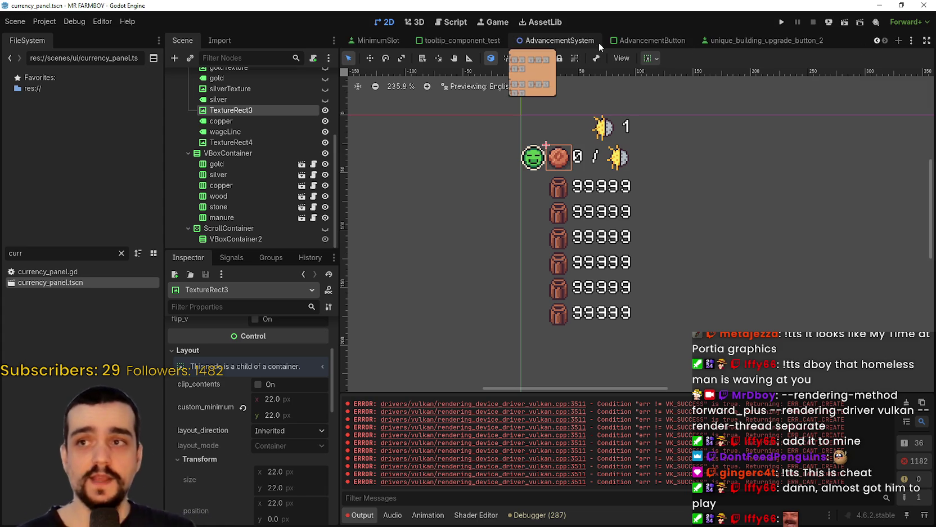
{"action": "left_click", "coordinate": [646, 39]}
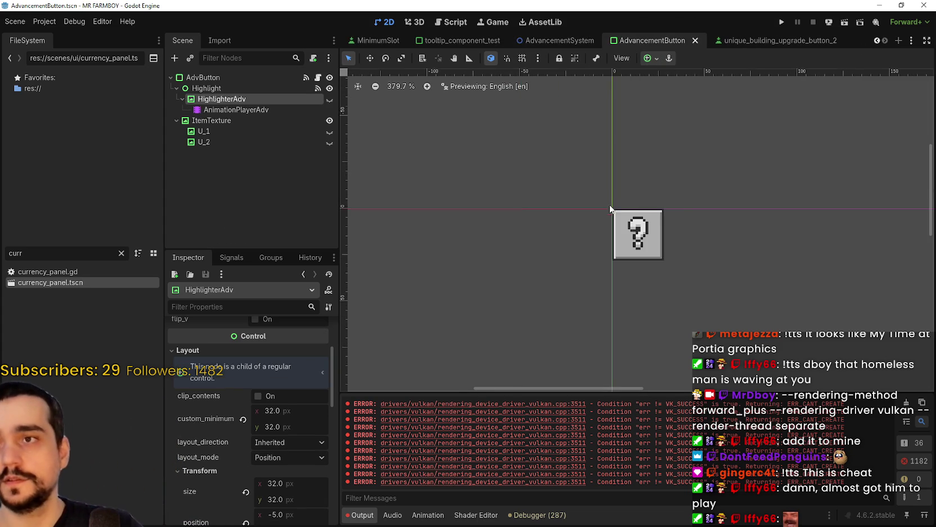
{"action": "left_click", "coordinate": [228, 120]}
{"action": "left_click", "coordinate": [238, 133]}
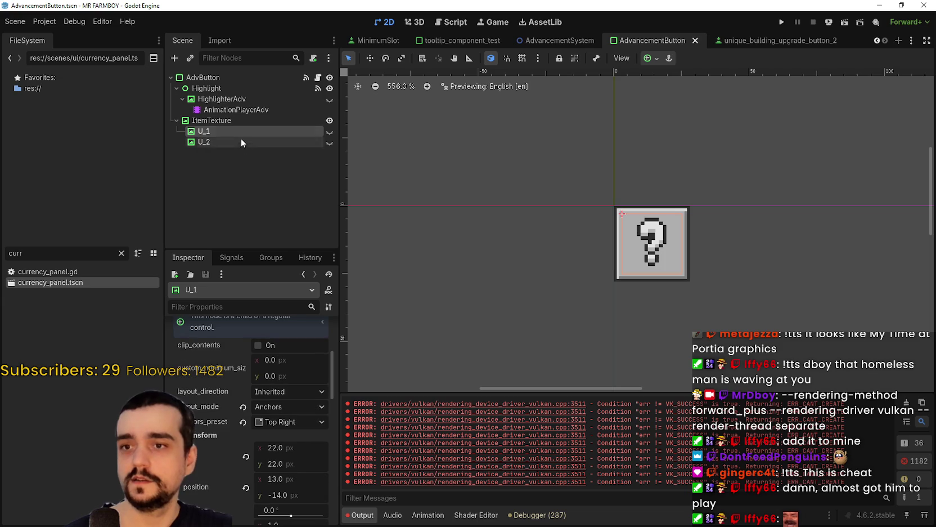
{"action": "scroll", "coordinate": [655, 249], "scroll_direction": "up", "scroll_amount": 2}
{"action": "scroll", "coordinate": [655, 249], "scroll_direction": "up", "scroll_amount": 1}
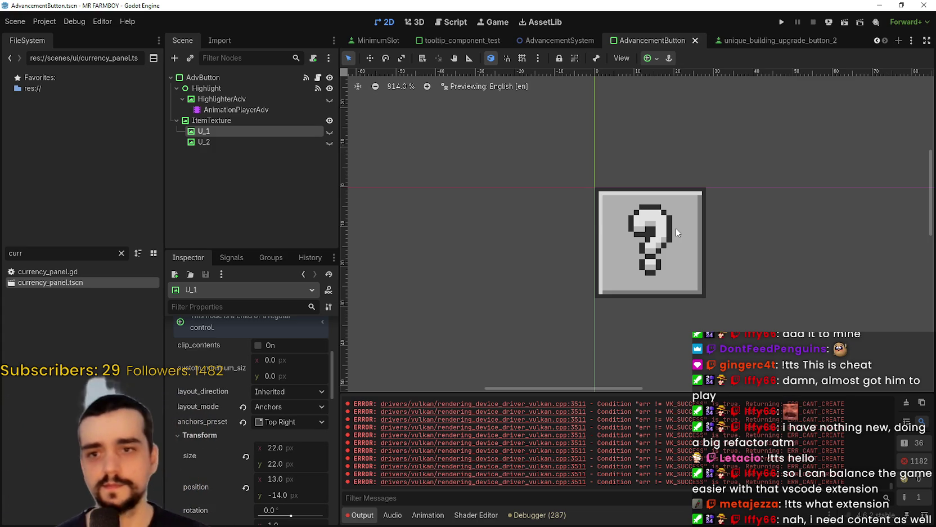
{"action": "left_click", "coordinate": [207, 88]}
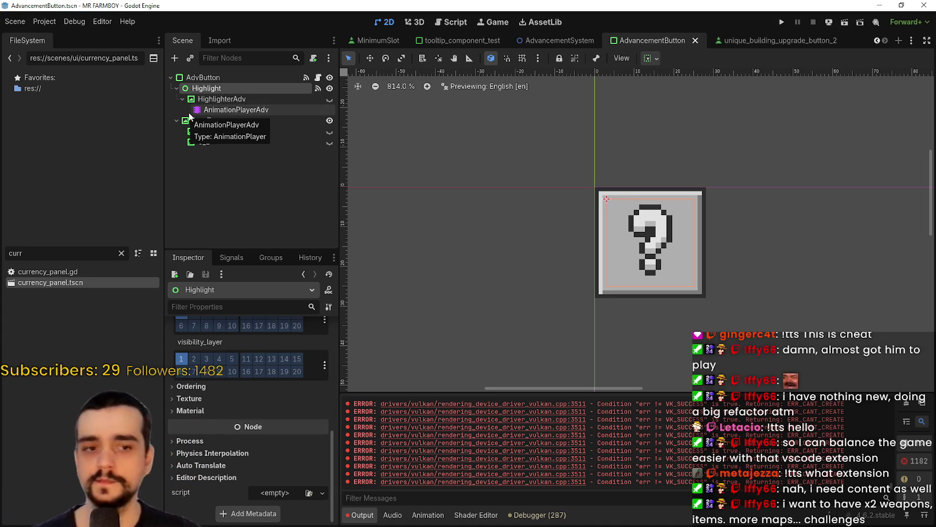
{"action": "scroll", "coordinate": [647, 225], "scroll_direction": "down", "scroll_amount": 6}
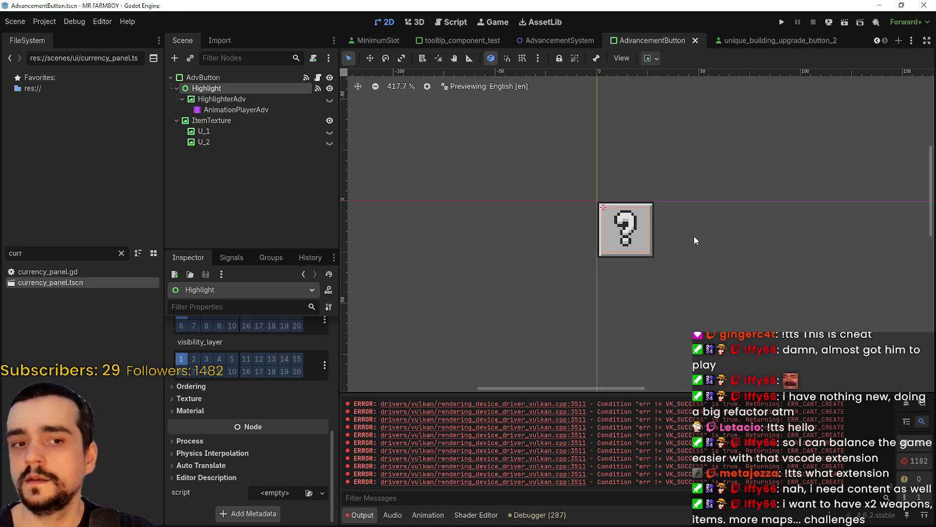
{"action": "scroll", "coordinate": [660, 207], "scroll_direction": "up", "scroll_amount": 5}
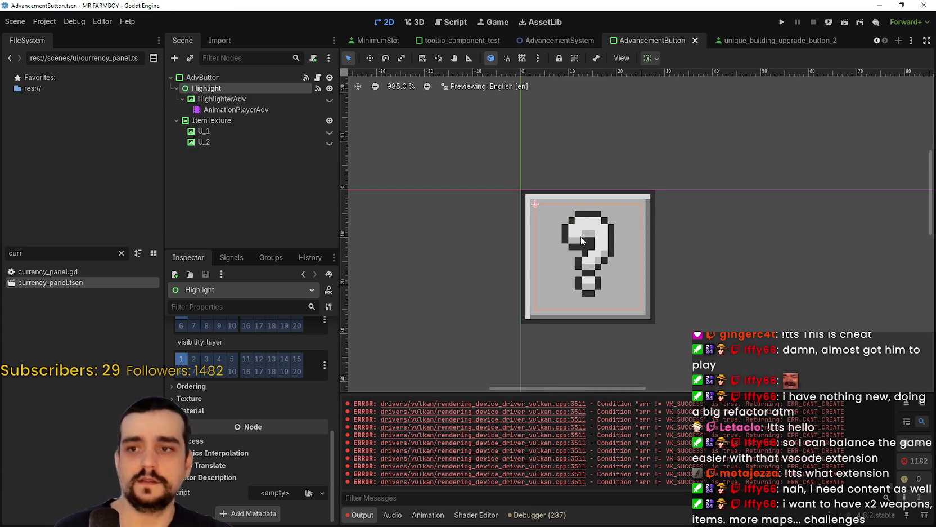
{"action": "scroll", "coordinate": [584, 208], "scroll_direction": "down", "scroll_amount": 3}
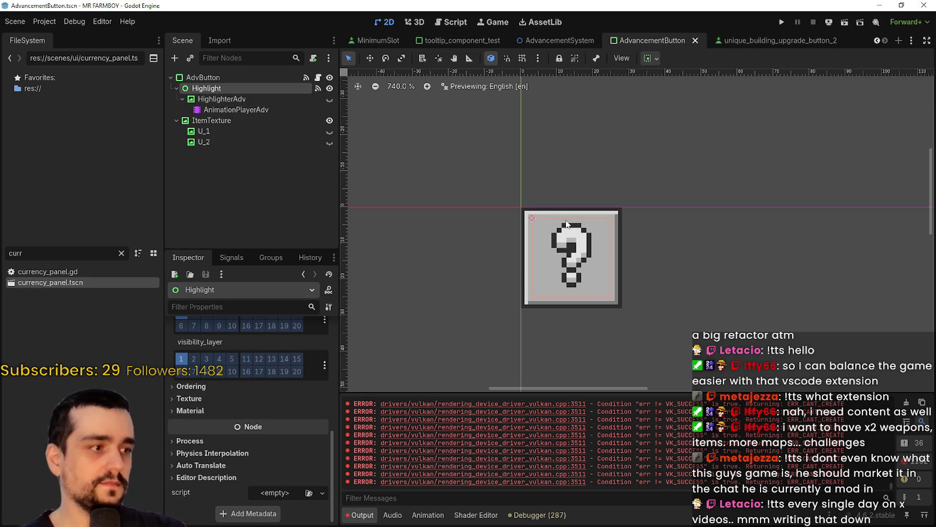
{"action": "scroll", "coordinate": [609, 262], "scroll_direction": "down", "scroll_amount": 1}
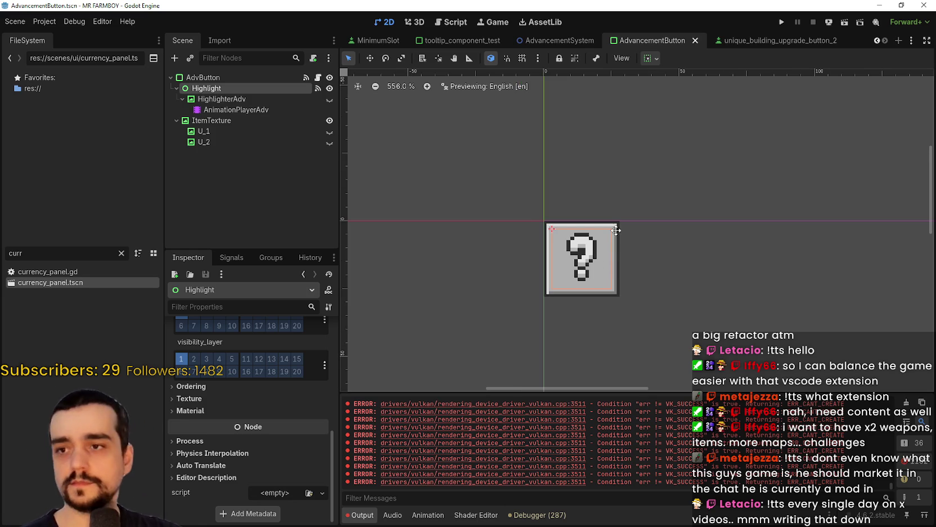
{"action": "scroll", "coordinate": [616, 229], "scroll_direction": "up", "scroll_amount": 2}
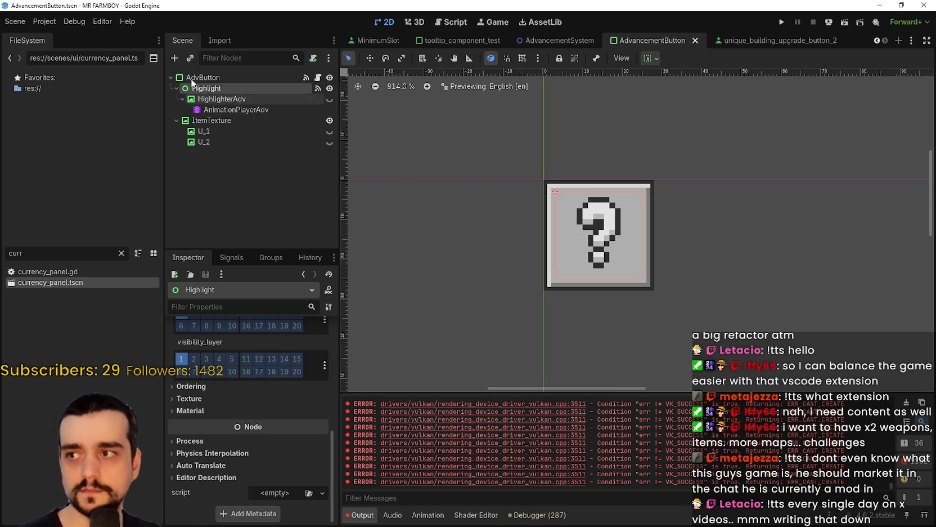
{"action": "left_click", "coordinate": [223, 112]}
Select HighlighterAdv to show its modulate, texture and size tracks, then select the Highlight node.
{"action": "left_click", "coordinate": [222, 99]}
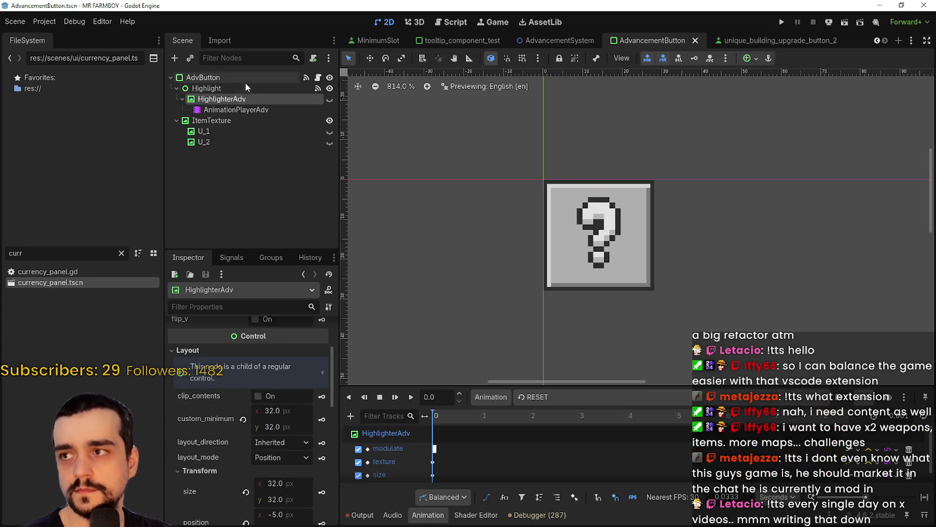
{"action": "left_click", "coordinate": [245, 87]}
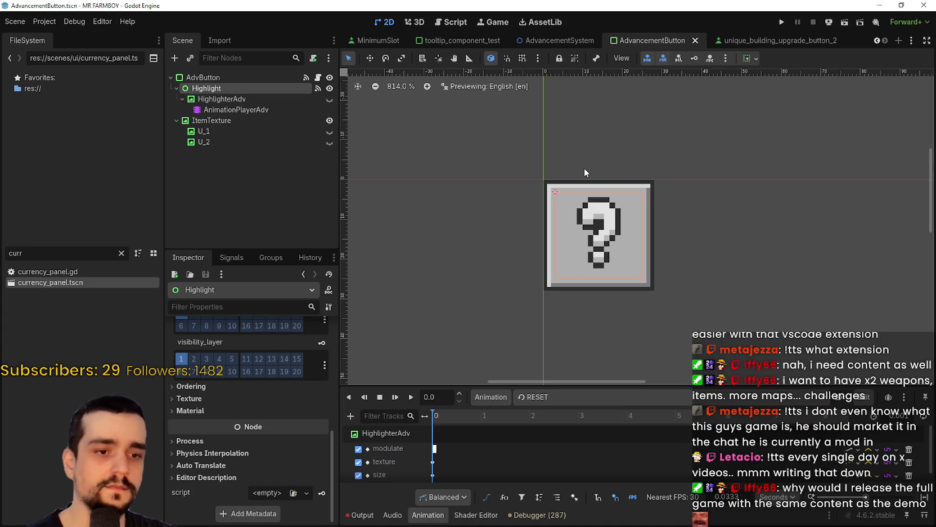
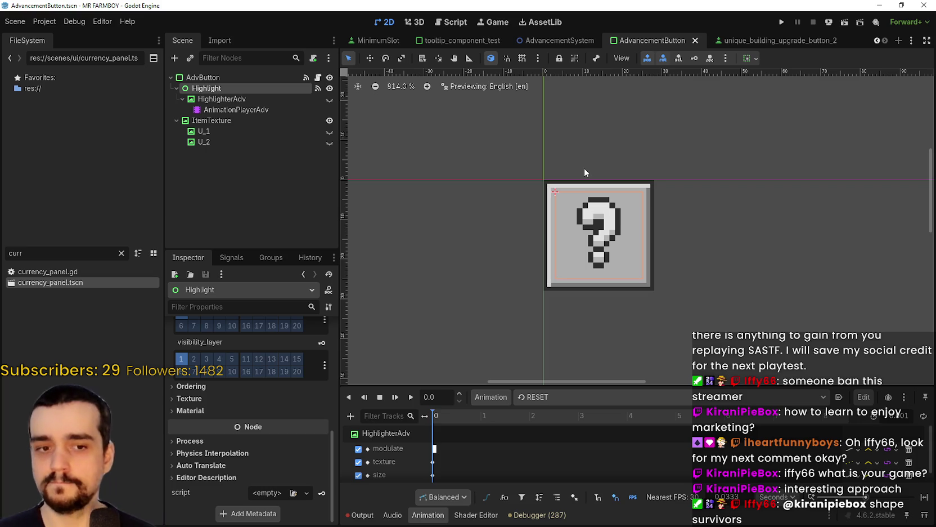
Inspect the AdvancementButton nodes and toggle the U_1 and U_2 sprites' visibility off and back on.
{"action": "left_click", "coordinate": [225, 109]}
{"action": "left_click", "coordinate": [217, 119]}
{"action": "left_click", "coordinate": [228, 141]}
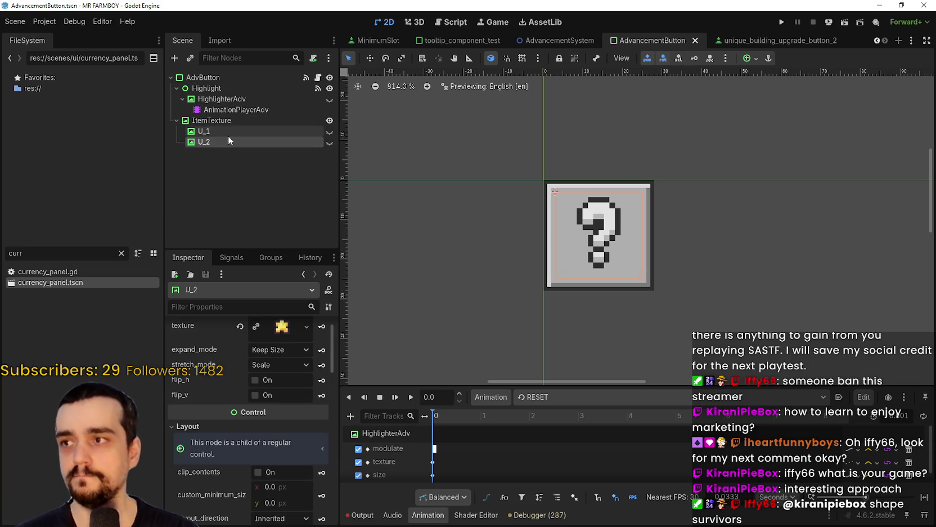
{"action": "left_click", "coordinate": [228, 135]}
{"action": "left_click", "coordinate": [248, 122]}
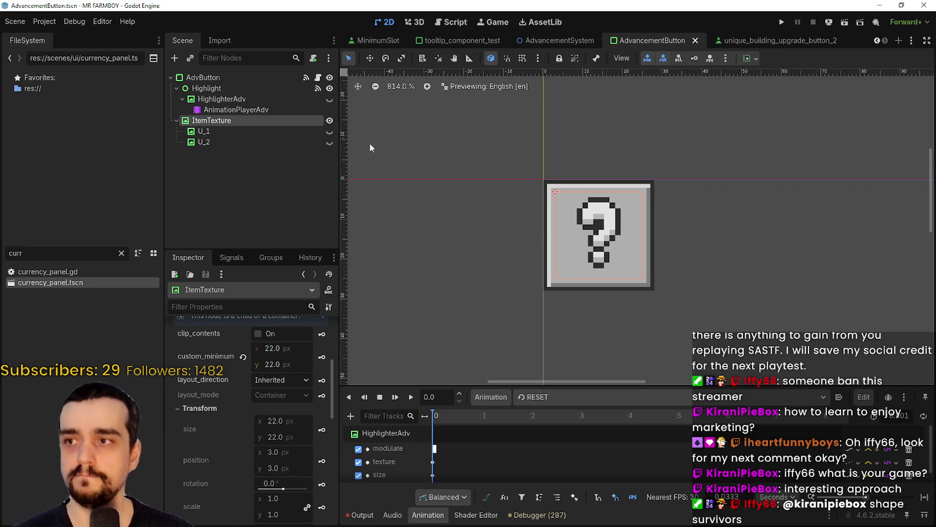
{"action": "double_click", "coordinate": [330, 132]}
{"action": "double_click", "coordinate": [330, 141]}
{"action": "double_click", "coordinate": [329, 134]}
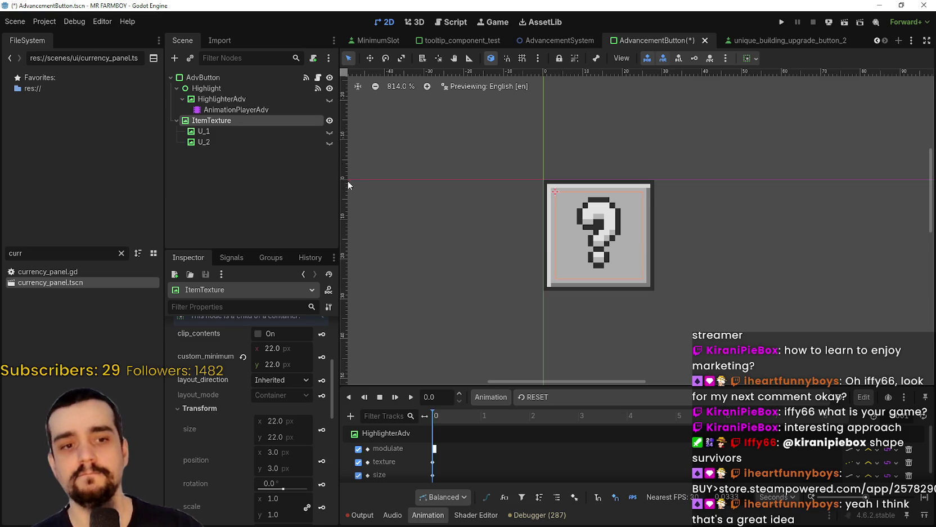
Show the Output log and save the AdvancementButton scene.
{"action": "left_click", "coordinate": [360, 514]}
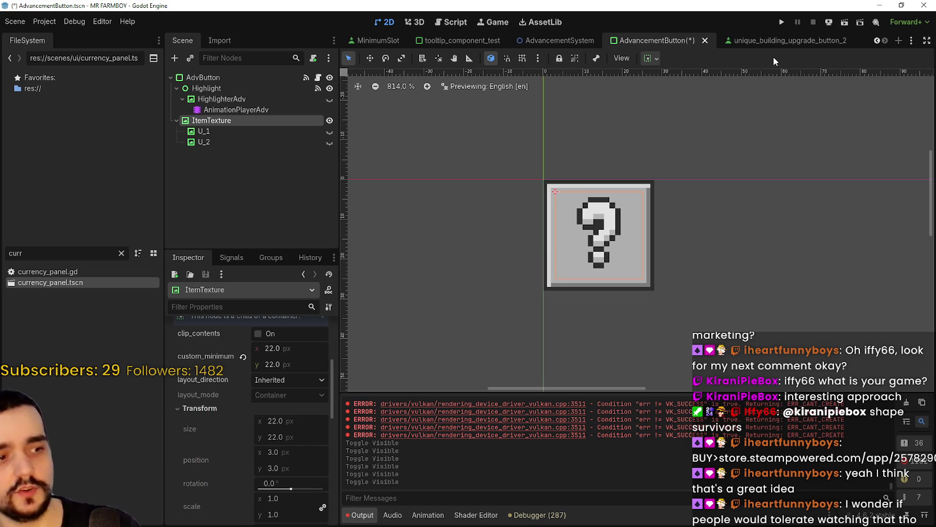
{"action": "scroll", "coordinate": [675, 175], "scroll_direction": "down", "scroll_amount": 3}
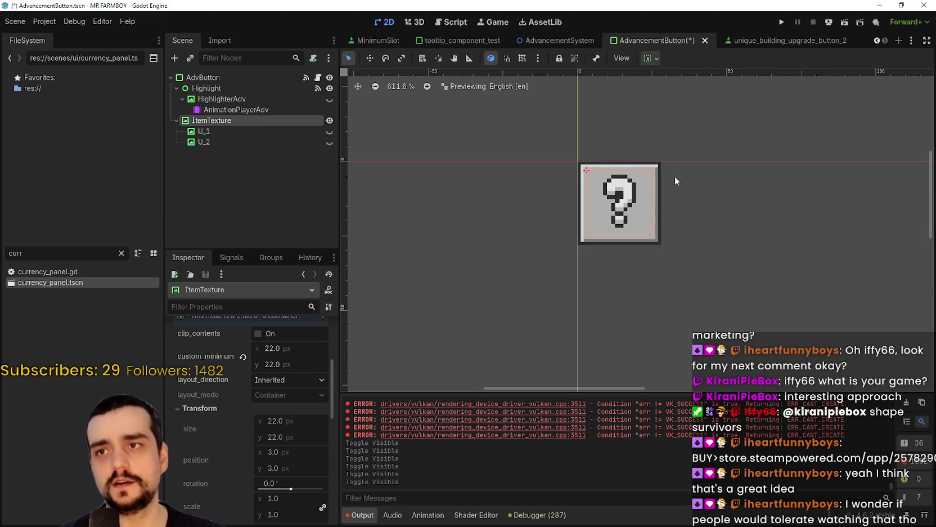
{"action": "key", "text": "ctrl+s"}
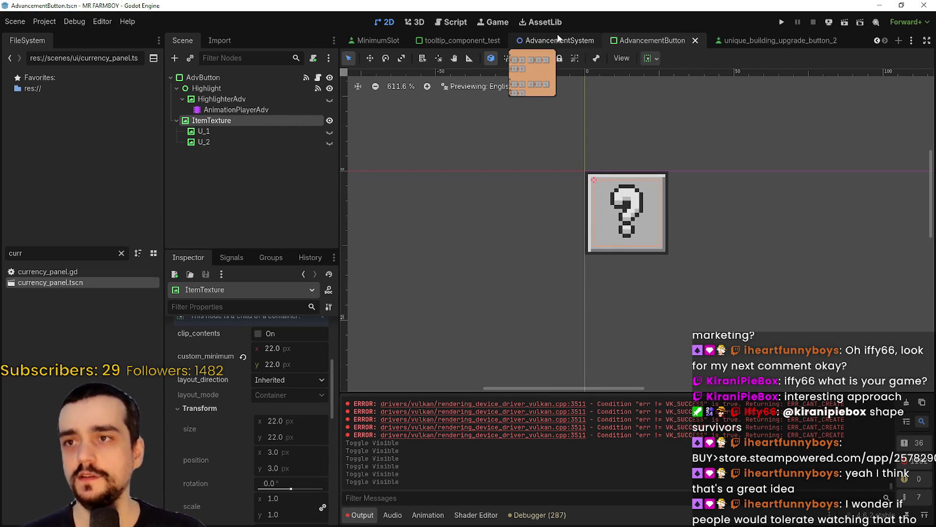
Switch to the AdvancementSystem scene and zoom around its Advancements panel.
{"action": "left_click", "coordinate": [566, 43]}
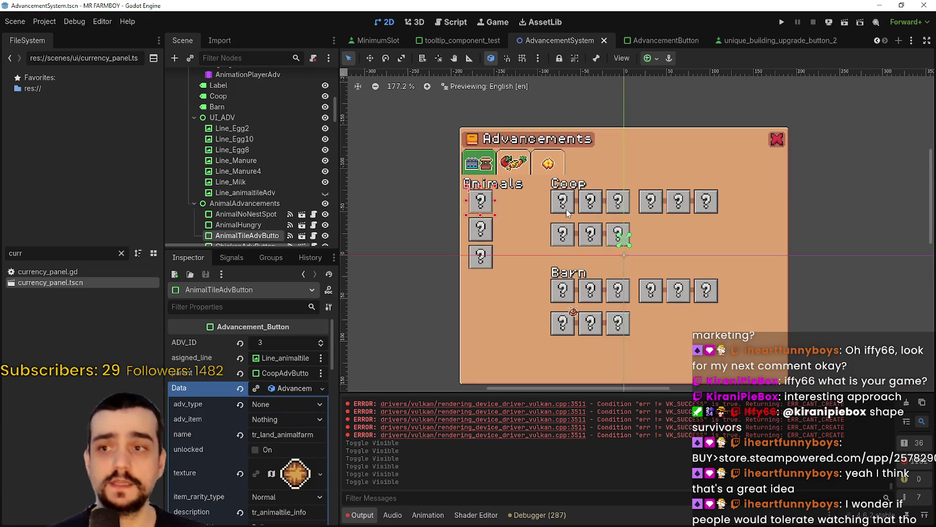
{"action": "scroll", "coordinate": [562, 203], "scroll_direction": "up", "scroll_amount": 3}
{"action": "scroll", "coordinate": [569, 205], "scroll_direction": "down", "scroll_amount": 4}
{"action": "scroll", "coordinate": [571, 202], "scroll_direction": "down", "scroll_amount": 2}
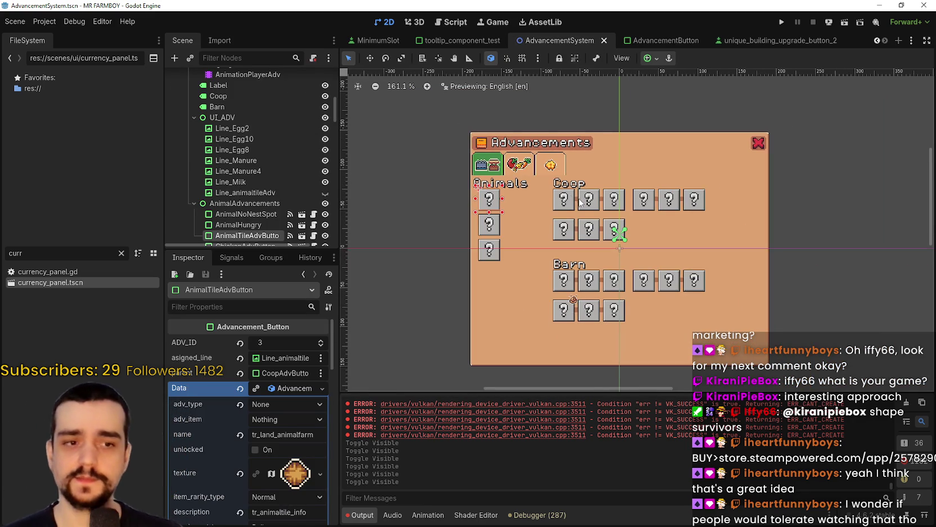
{"action": "scroll", "coordinate": [574, 202], "scroll_direction": "up", "scroll_amount": 6}
{"action": "scroll", "coordinate": [576, 202], "scroll_direction": "down", "scroll_amount": 3}
{"action": "scroll", "coordinate": [576, 201], "scroll_direction": "down", "scroll_amount": 1}
{"action": "scroll", "coordinate": [576, 201], "scroll_direction": "up", "scroll_amount": 1}
Clear the selection and zoom in and out over the Animals, Coop and Barn buttons.
{"action": "left_click", "coordinate": [437, 238]}
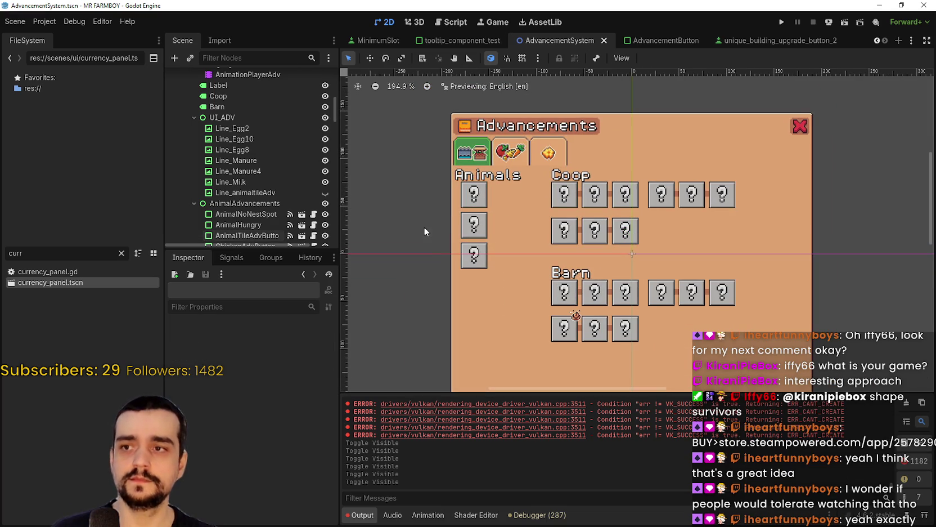
{"action": "scroll", "coordinate": [432, 211], "scroll_direction": "up", "scroll_amount": 3}
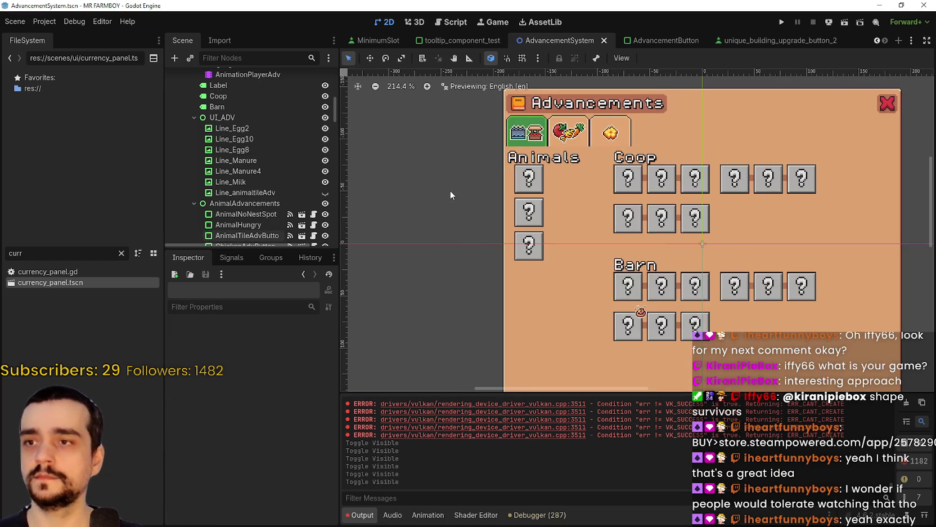
{"action": "scroll", "coordinate": [450, 191], "scroll_direction": "down", "scroll_amount": 1}
{"action": "scroll", "coordinate": [441, 209], "scroll_direction": "down", "scroll_amount": 1}
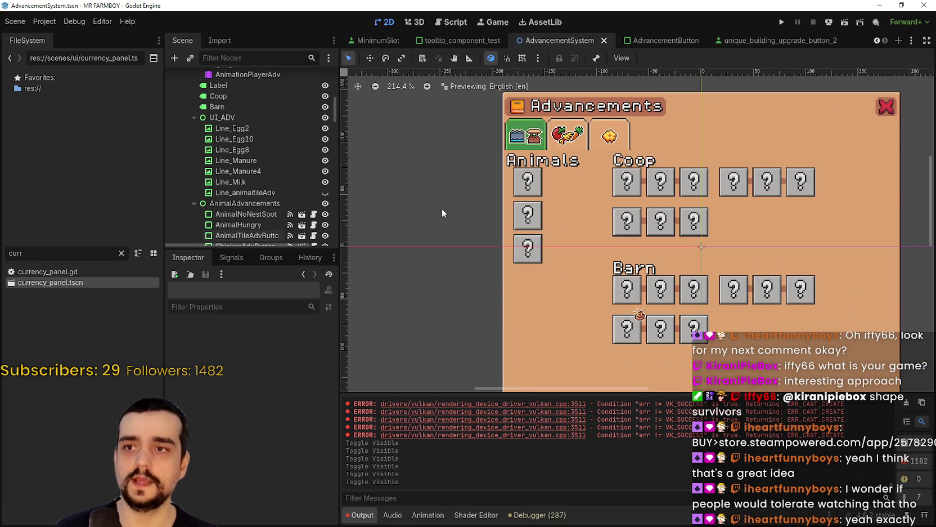
{"action": "scroll", "coordinate": [224, 159], "scroll_direction": "down", "scroll_amount": 3}
{"action": "scroll", "coordinate": [452, 177], "scroll_direction": "up", "scroll_amount": 3}
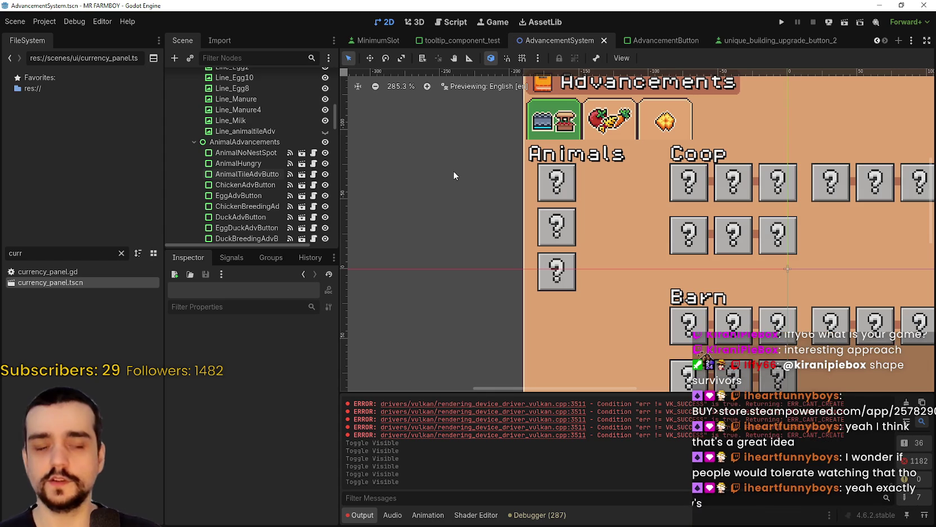
{"action": "scroll", "coordinate": [427, 158], "scroll_direction": "down", "scroll_amount": 2}
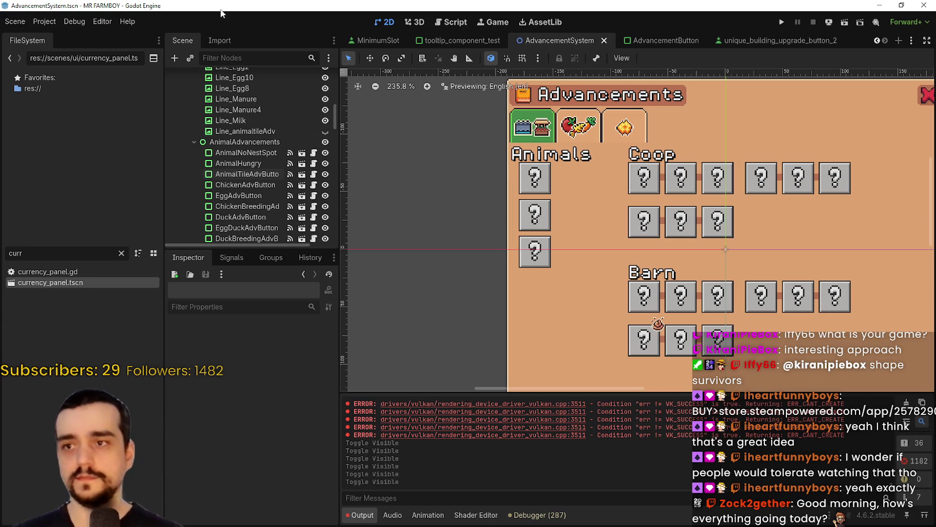
Select the three Animals buttons, try nudging them down, then undo the nudge.
{"action": "scroll", "coordinate": [429, 299], "scroll_direction": "down", "scroll_amount": 1}
{"action": "scroll", "coordinate": [433, 293], "scroll_direction": "up", "scroll_amount": 1}
{"action": "left_click_drag", "start_coordinate": [447, 301], "coordinate": [557, 178]}
{"action": "scroll", "coordinate": [447, 227], "scroll_direction": "up", "scroll_amount": 3}
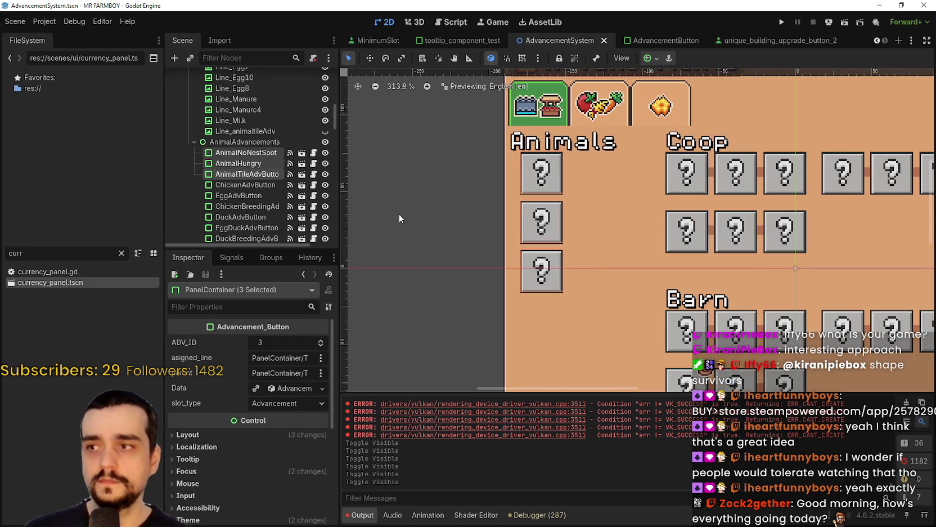
{"action": "key", "text": "Down"}
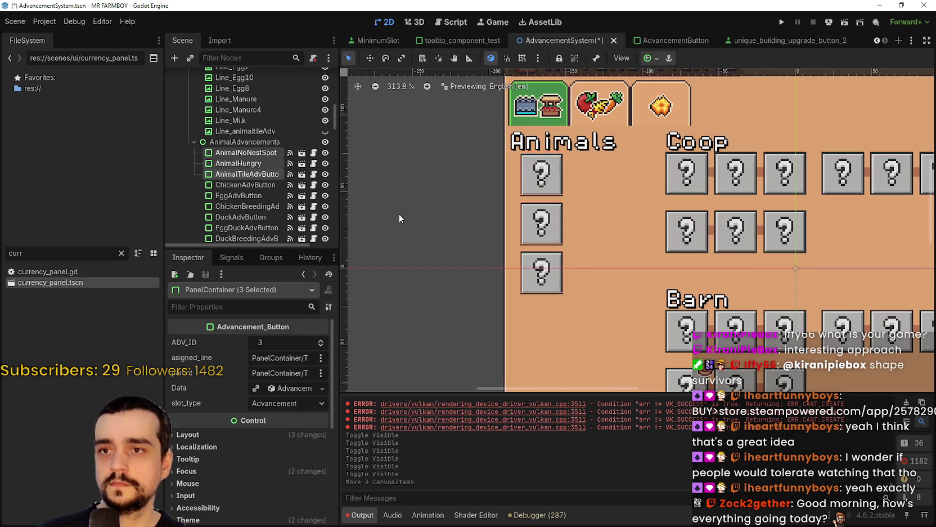
{"action": "key", "text": "ctrl+z"}
Box-select every item inside the Advancements panel.
{"action": "scroll", "coordinate": [398, 214], "scroll_direction": "down", "scroll_amount": 3}
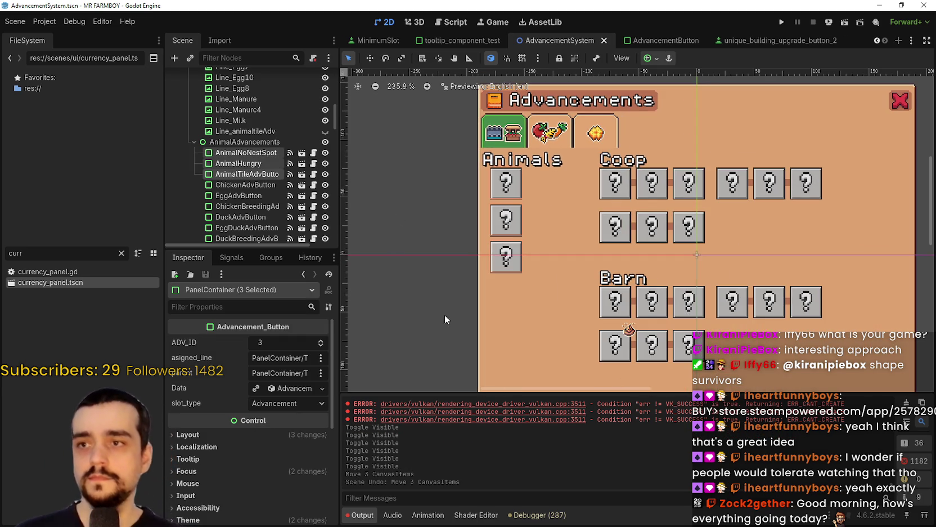
{"action": "left_click", "coordinate": [444, 322]}
{"action": "mouse_move", "coordinate": [431, 311]}
{"action": "left_mouse_down"}
{"action": "mouse_move", "coordinate": [683, 203]}
{"action": "mouse_move", "coordinate": [713, 207]}
{"action": "mouse_move", "coordinate": [570, 225]}
{"action": "mouse_move", "coordinate": [394, 281]}
{"action": "left_mouse_up"}
{"action": "scroll", "coordinate": [393, 293], "scroll_direction": "down", "scroll_amount": 3}
{"action": "mouse_move", "coordinate": [402, 355]}
{"action": "left_mouse_down"}
{"action": "mouse_move", "coordinate": [748, 219]}
{"action": "mouse_move", "coordinate": [710, 224]}
{"action": "mouse_move", "coordinate": [694, 198]}
{"action": "mouse_move", "coordinate": [698, 209]}
{"action": "left_mouse_up"}
{"action": "scroll", "coordinate": [731, 222], "scroll_direction": "up", "scroll_amount": 3}
{"action": "scroll", "coordinate": [731, 242], "scroll_direction": "down", "scroll_amount": 1}
{"action": "scroll", "coordinate": [787, 247], "scroll_direction": "up", "scroll_amount": 2}
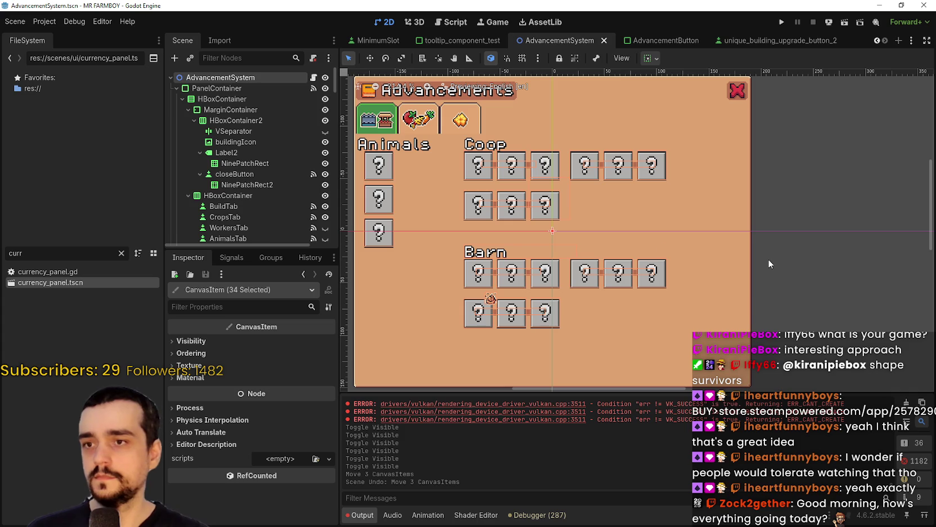
Drop TabContainer, UI_ADV, the Barn label and AnimalAdvancements from the selection.
{"action": "scroll", "coordinate": [261, 161], "scroll_direction": "down", "scroll_amount": 5}
{"action": "scroll", "coordinate": [261, 147], "scroll_direction": "up", "scroll_amount": 5}
{"action": "scroll", "coordinate": [236, 113], "scroll_direction": "down", "scroll_amount": 1}
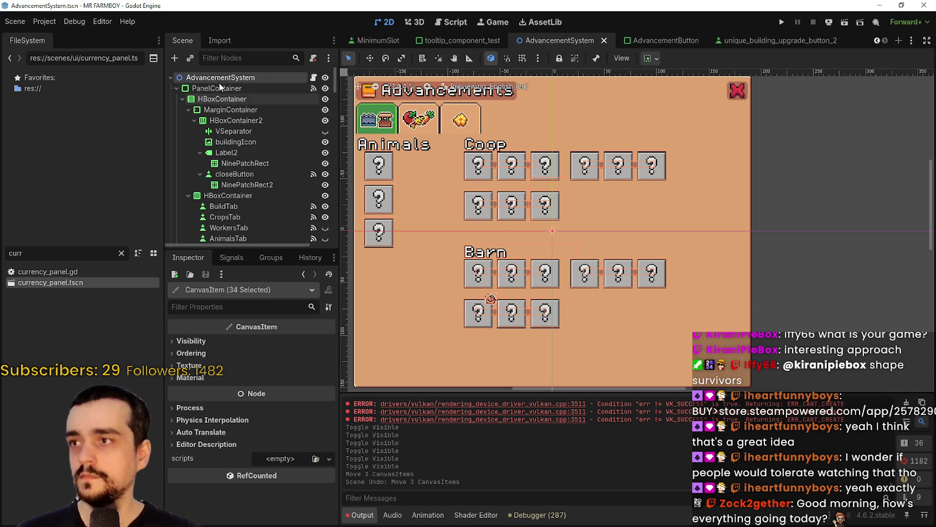
{"action": "left_click", "coordinate": [228, 84], "text": "ctrl"}
{"action": "scroll", "coordinate": [248, 192], "scroll_direction": "down", "scroll_amount": 6}
{"action": "left_click", "coordinate": [239, 179], "text": "ctrl"}
{"action": "scroll", "coordinate": [248, 193], "scroll_direction": "down", "scroll_amount": 5}
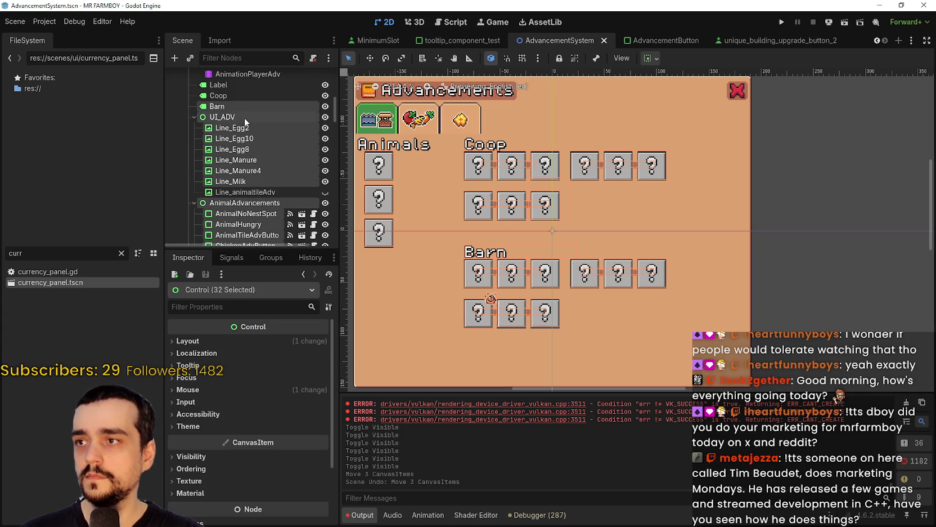
{"action": "left_click", "coordinate": [236, 118], "text": "ctrl"}
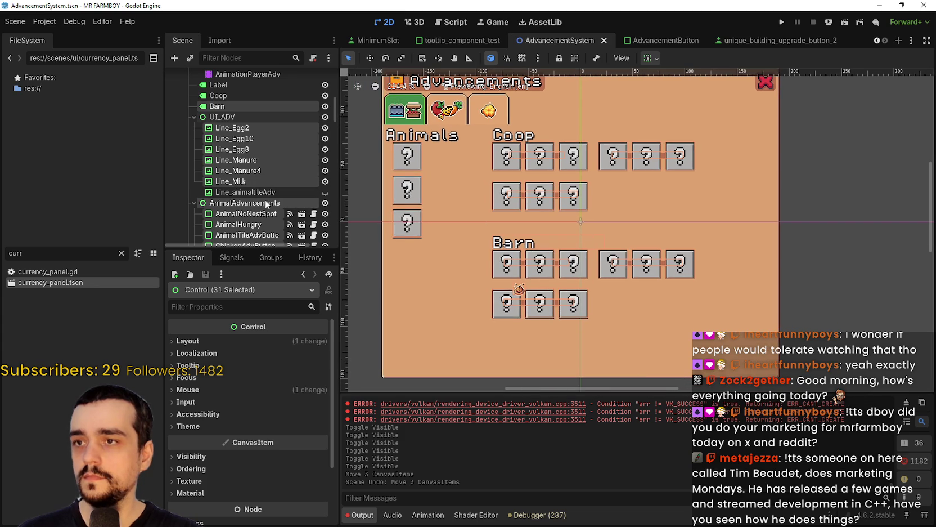
{"action": "left_click", "coordinate": [228, 106], "text": "ctrl"}
{"action": "scroll", "coordinate": [236, 140], "scroll_direction": "down", "scroll_amount": 2}
{"action": "left_click", "coordinate": [240, 163], "text": "ctrl"}
Open the shared Imgur image link from chat.
{"action": "scroll", "coordinate": [263, 212], "scroll_direction": "down", "scroll_amount": 8}
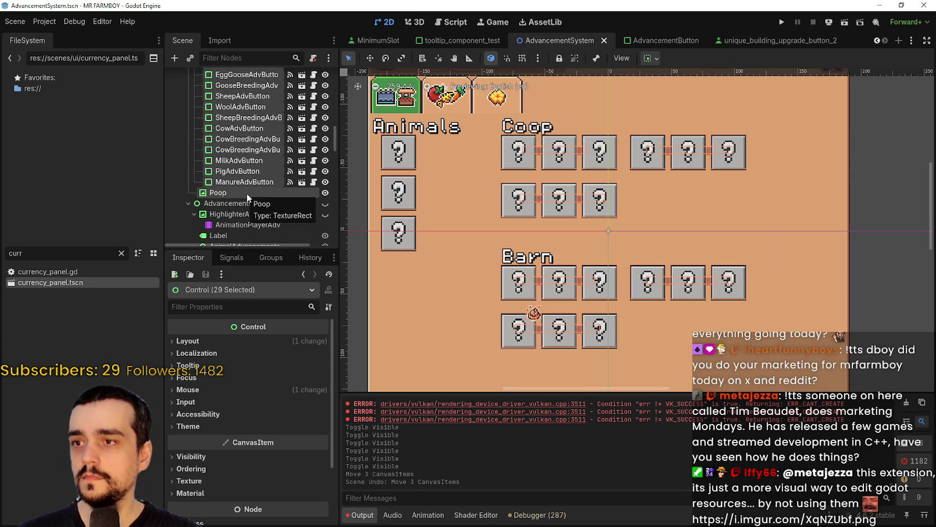
{"action": "scroll", "coordinate": [335, 169], "scroll_direction": "up", "scroll_amount": 10}
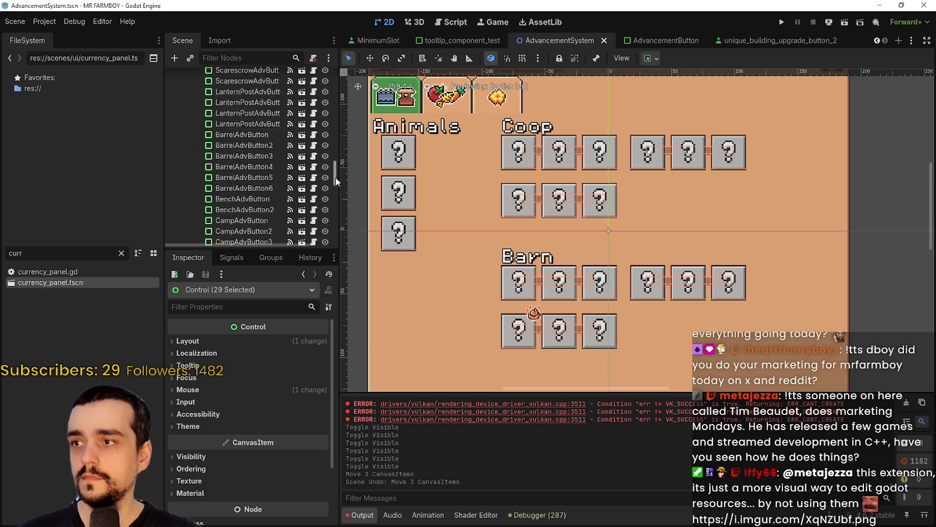
{"action": "scroll", "coordinate": [340, 100], "scroll_direction": "down", "scroll_amount": 10}
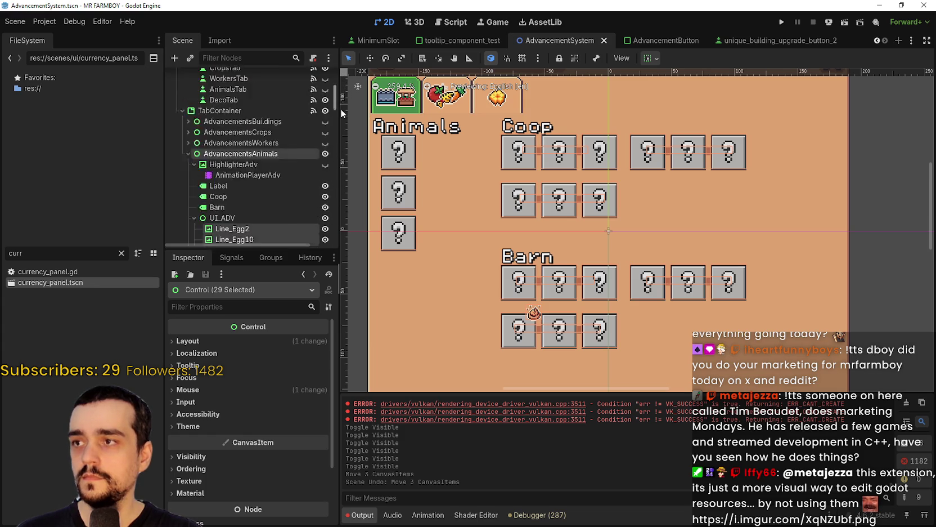
{"action": "scroll", "coordinate": [607, 219], "scroll_direction": "down", "scroll_amount": 2}
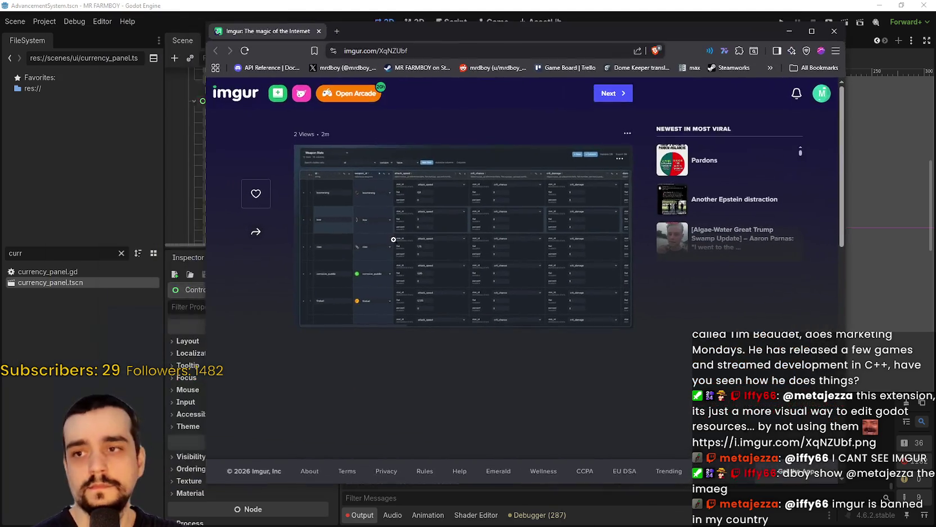
{"action": "left_click", "coordinate": [514, 243]}
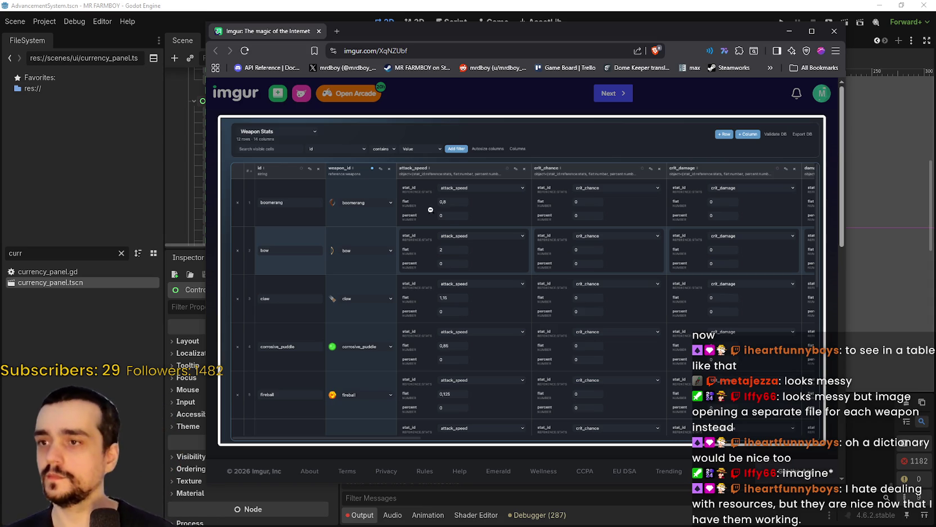
Maximize the Brave window showing the Imgur Weapon Stats image.
{"action": "left_click", "coordinate": [812, 31]}
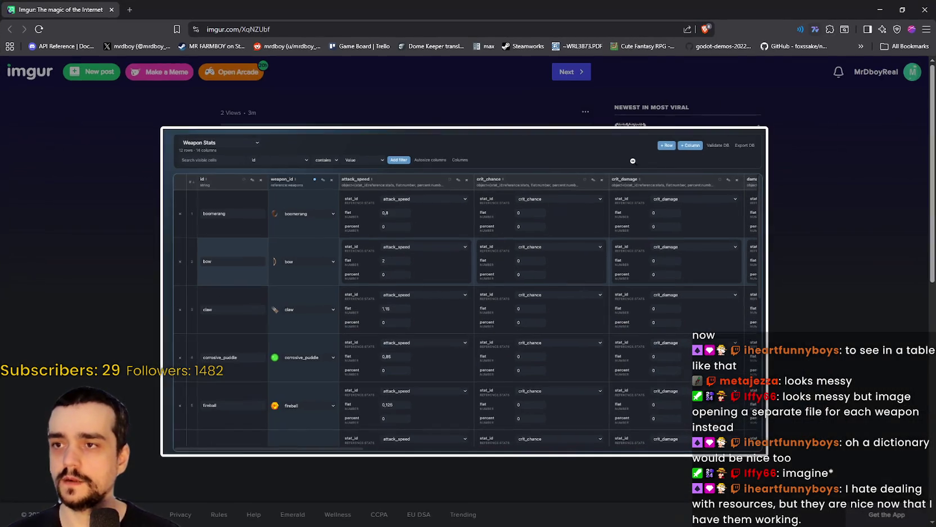
Enlarge the Weapon Stats table image to study it, then close the enlarged view.
{"action": "left_click", "coordinate": [349, 229]}
{"action": "left_click", "coordinate": [381, 212]}
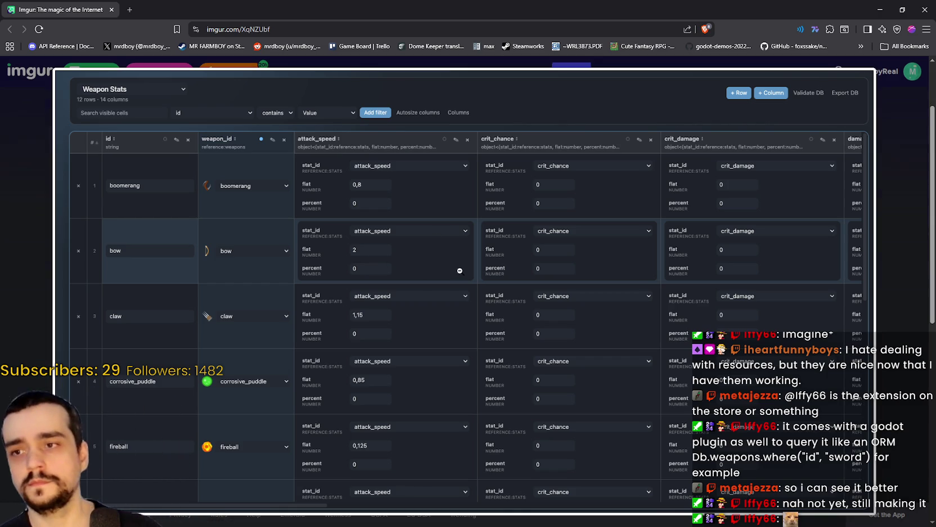
{"action": "left_click", "coordinate": [902, 237]}
Back in Godot, nudge the selected advancement buttons down and save the scene.
{"action": "key", "text": "alt+Tab"}
{"action": "scroll", "coordinate": [545, 234], "scroll_direction": "down", "scroll_amount": 6}
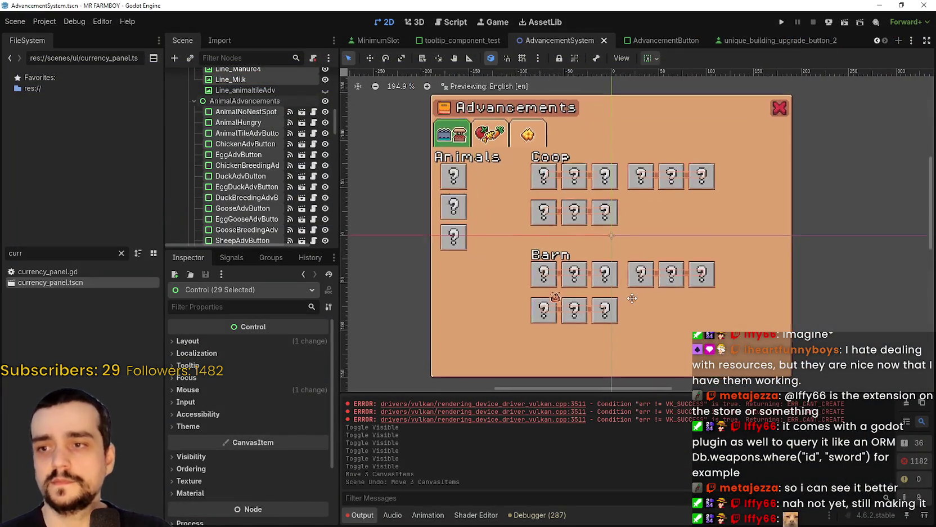
{"action": "scroll", "coordinate": [545, 234], "scroll_direction": "up", "scroll_amount": 5}
{"action": "scroll", "coordinate": [544, 234], "scroll_direction": "up", "scroll_amount": 1}
{"action": "scroll", "coordinate": [645, 271], "scroll_direction": "down", "scroll_amount": 3}
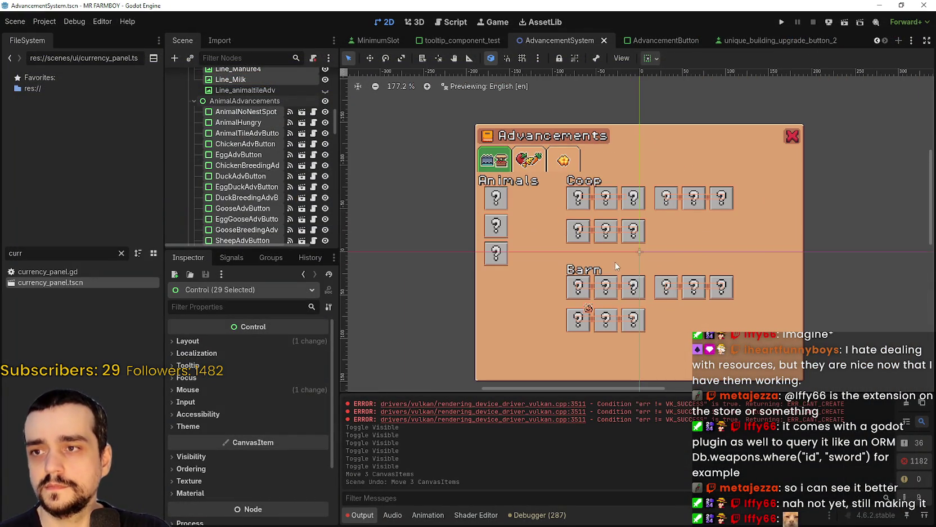
{"action": "left_click_drag", "start_coordinate": [646, 271], "coordinate": [617, 268]}
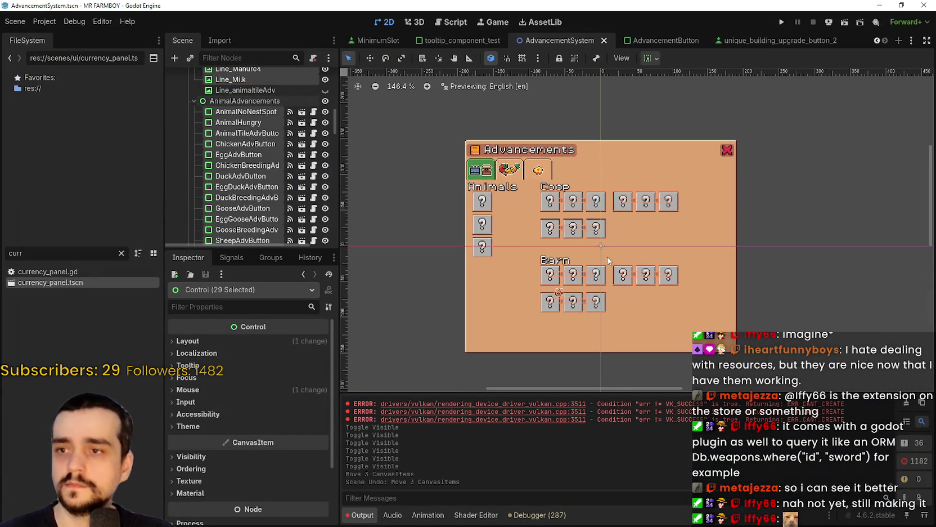
{"action": "scroll", "coordinate": [610, 264], "scroll_direction": "up", "scroll_amount": 2}
{"action": "left_click", "coordinate": [593, 285]}
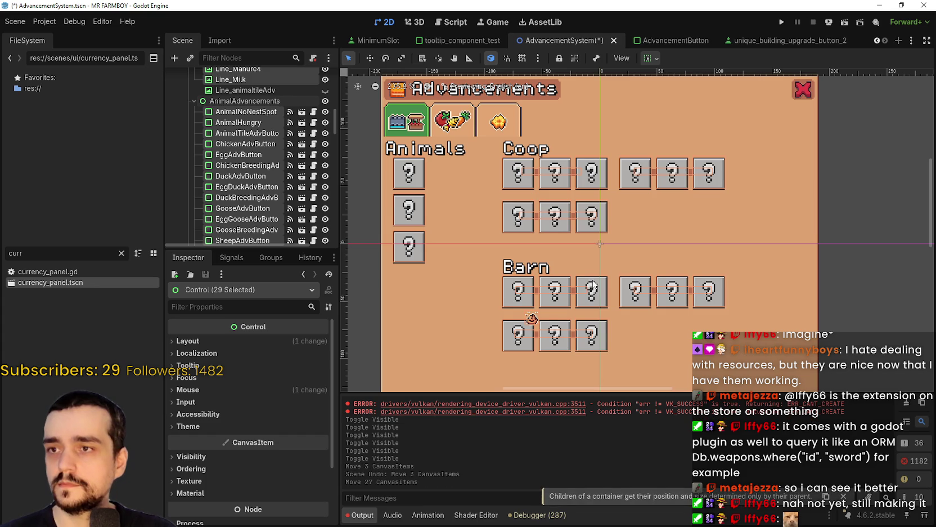
{"action": "key", "text": "Down"}
{"action": "key", "text": "Down"}
{"action": "key", "text": "Down"}
{"action": "key", "text": "Down"}
{"action": "scroll", "coordinate": [601, 244], "scroll_direction": "down", "scroll_amount": 1}
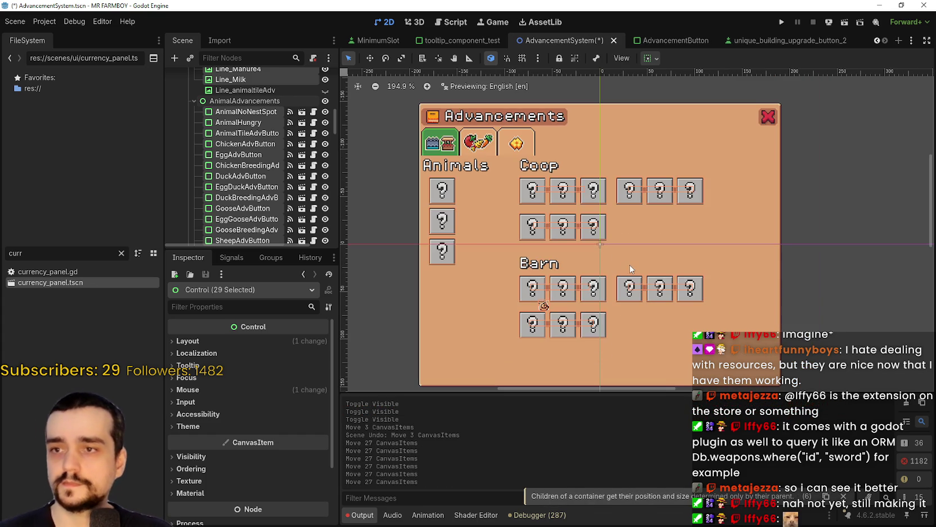
{"action": "key", "text": "ctrl+s"}
Nudge the Line_Egg2 and Line_Manure4 connector lines down one pixel each.
{"action": "scroll", "coordinate": [476, 228], "scroll_direction": "up", "scroll_amount": 2}
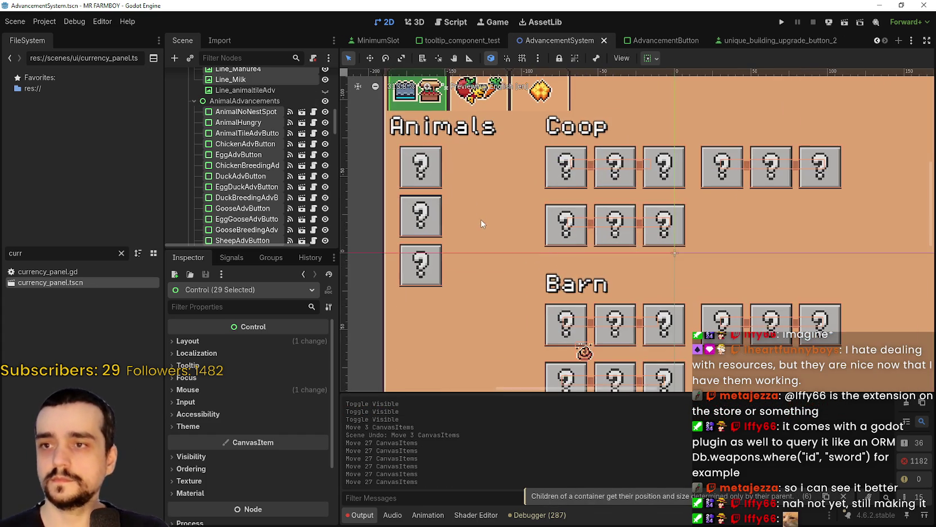
{"action": "scroll", "coordinate": [590, 206], "scroll_direction": "up", "scroll_amount": 2}
{"action": "scroll", "coordinate": [591, 206], "scroll_direction": "down", "scroll_amount": 2}
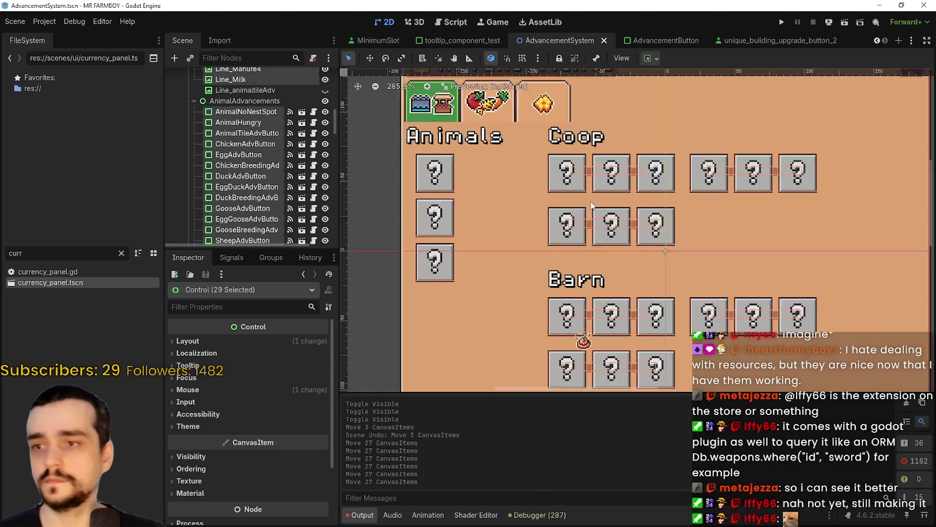
{"action": "scroll", "coordinate": [563, 195], "scroll_direction": "up", "scroll_amount": 1}
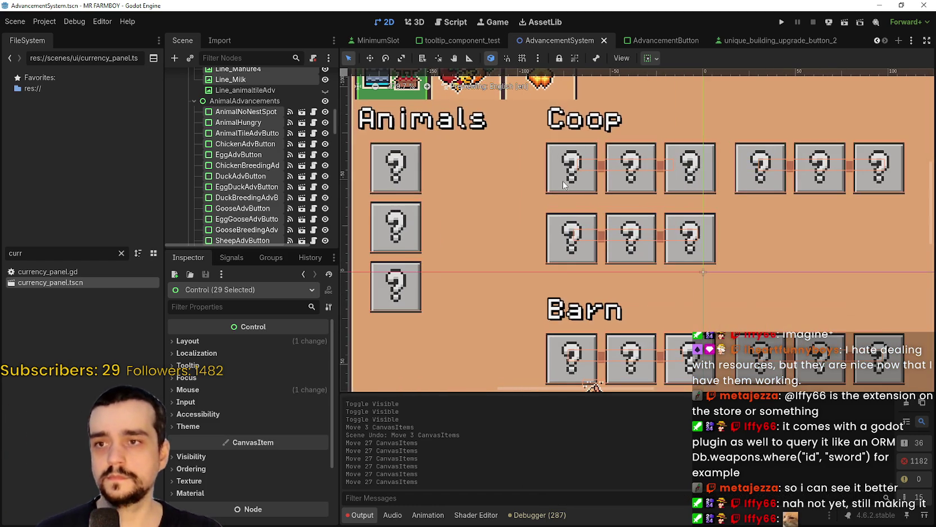
{"action": "scroll", "coordinate": [533, 193], "scroll_direction": "down", "scroll_amount": 1}
{"action": "left_click", "coordinate": [361, 209]}
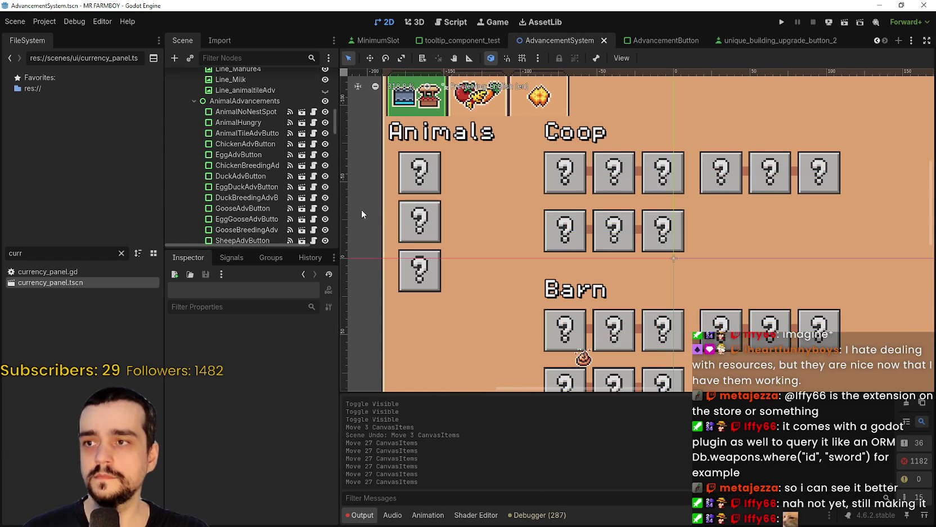
{"action": "scroll", "coordinate": [635, 163], "scroll_direction": "up", "scroll_amount": 6}
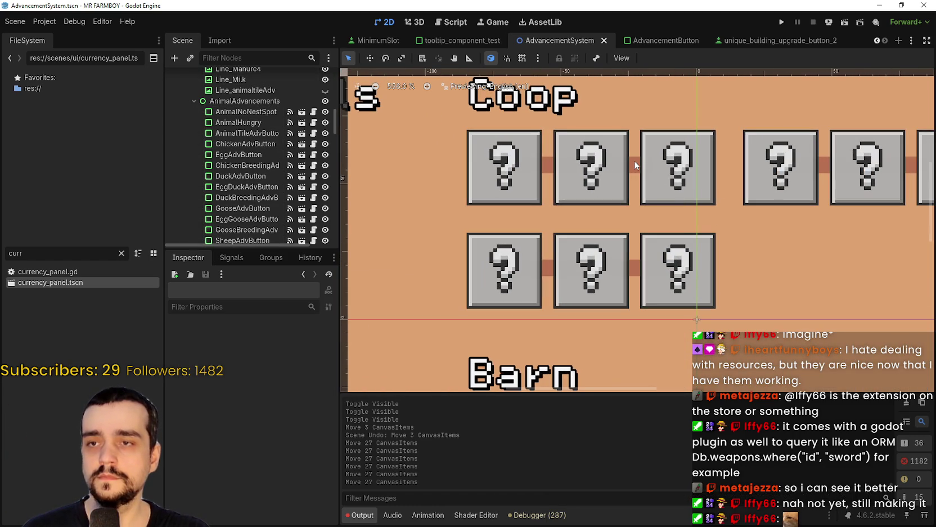
{"action": "left_click", "coordinate": [635, 162]}
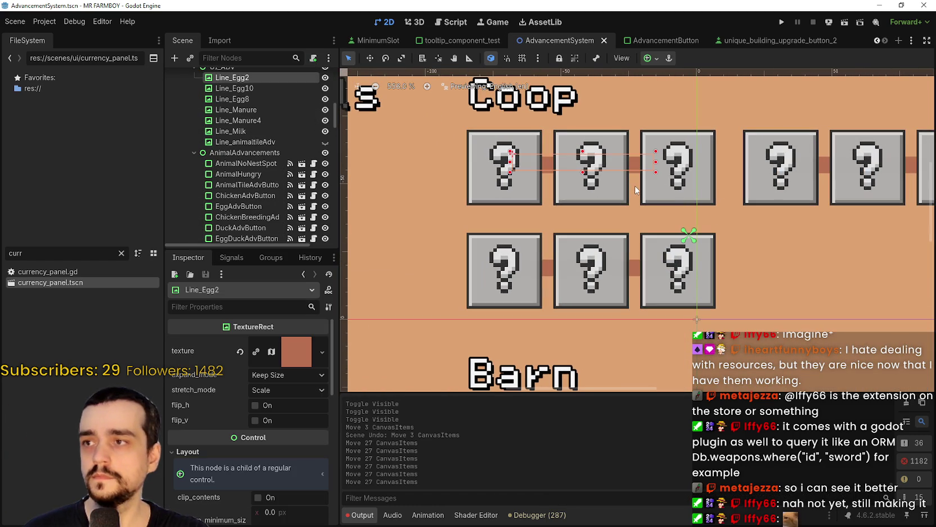
{"action": "key", "text": "Down"}
{"action": "key", "text": "Down"}
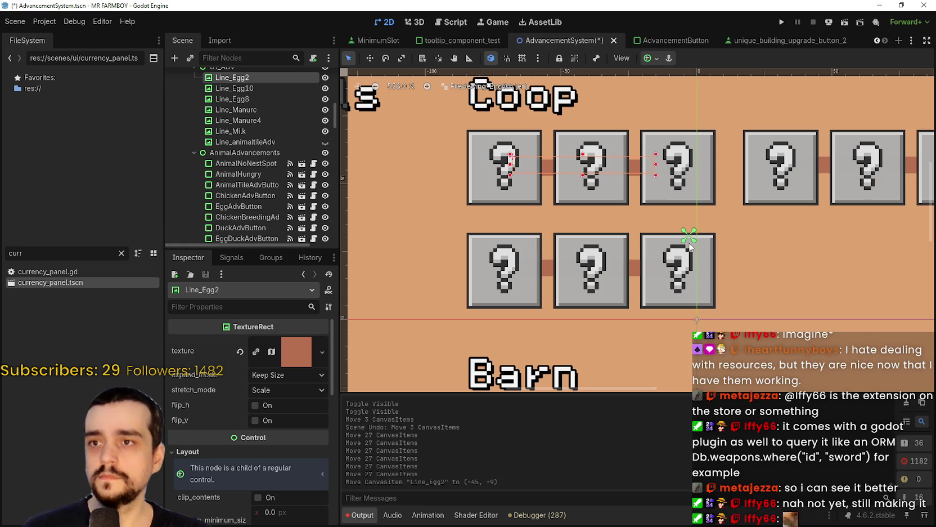
{"action": "left_click", "coordinate": [632, 272]}
{"action": "key", "text": "Down"}
{"action": "key", "text": "Down"}
Nudge Line_Egg8, Line_Egg10, Line_Milk and Line_Manure down one pixel each.
{"action": "scroll", "coordinate": [658, 279], "scroll_direction": "down", "scroll_amount": 1}
{"action": "left_click_drag", "start_coordinate": [803, 186], "coordinate": [664, 209]}
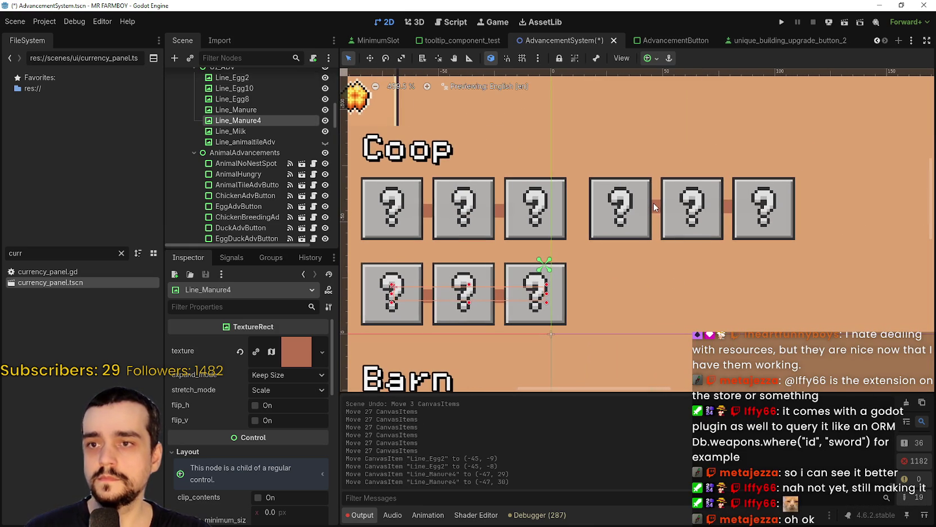
{"action": "left_click", "coordinate": [653, 205]}
{"action": "key", "text": "Down"}
{"action": "key", "text": "Down"}
{"action": "scroll", "coordinate": [684, 260], "scroll_direction": "down", "scroll_amount": 2}
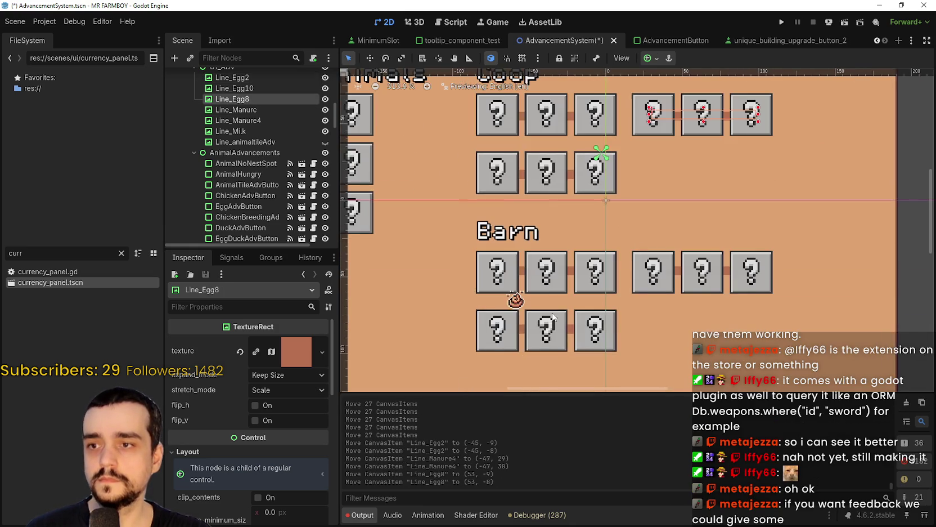
{"action": "scroll", "coordinate": [522, 271], "scroll_direction": "up", "scroll_amount": 1}
{"action": "left_click", "coordinate": [586, 272]}
{"action": "key", "text": "Down"}
{"action": "key", "text": "Down"}
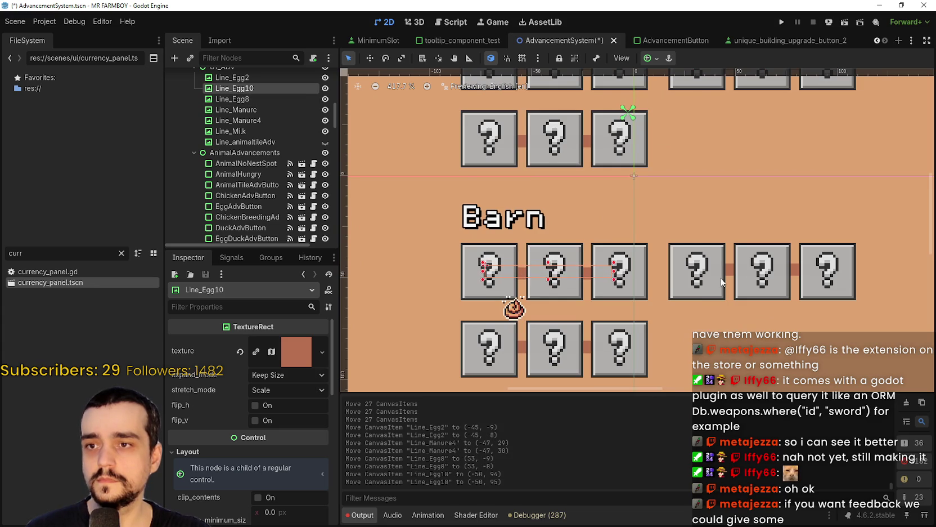
{"action": "left_click", "coordinate": [733, 271]}
{"action": "key", "text": "Down"}
{"action": "key", "text": "Down"}
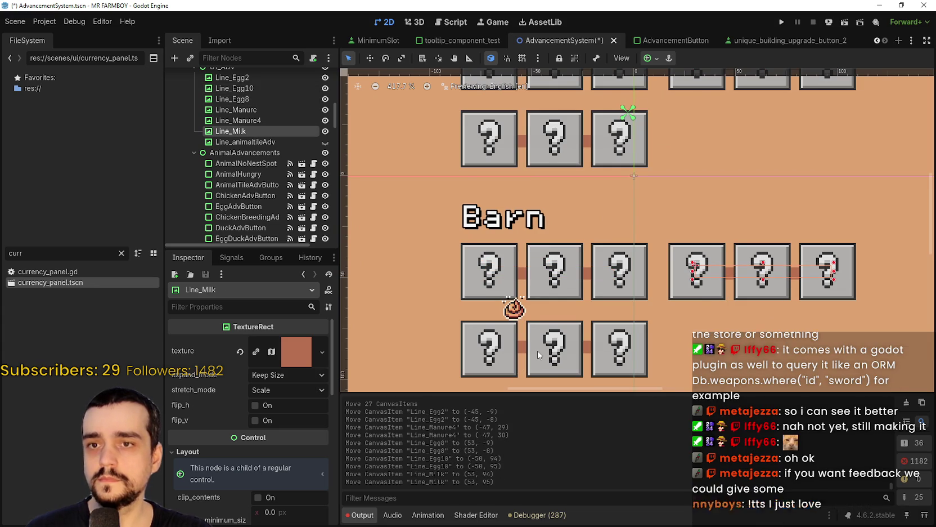
{"action": "left_click_drag", "start_coordinate": [544, 345], "coordinate": [558, 320]}
{"action": "left_click", "coordinate": [543, 321]}
{"action": "key", "text": "Down"}
{"action": "key", "text": "Down"}
Set the Poop icon's minimum size to 16×16, save, and run the game.
{"action": "left_click", "coordinate": [537, 287]}
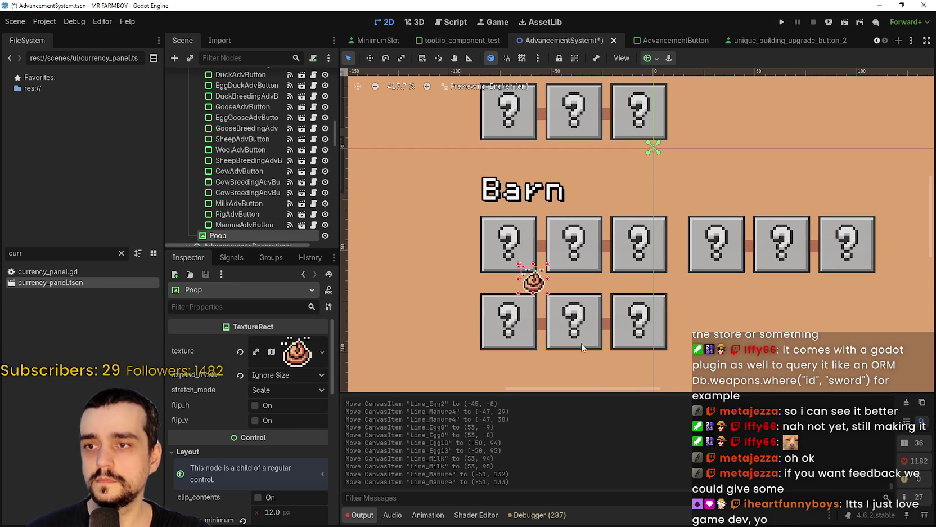
{"action": "scroll", "coordinate": [280, 417], "scroll_direction": "down", "scroll_amount": 3}
{"action": "left_click", "coordinate": [284, 436]}
{"action": "type", "text": "16"}
{"action": "key", "text": "Tab"}
{"action": "type", "text": "16"}
{"action": "key", "text": "Return"}
{"action": "scroll", "coordinate": [611, 277], "scroll_direction": "down", "scroll_amount": 2}
{"action": "key", "text": "ctrl+s"}
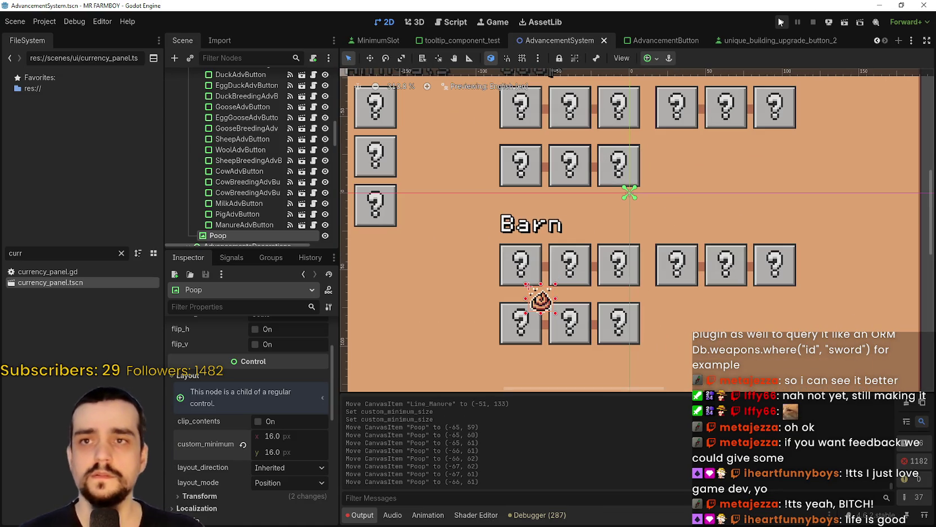
{"action": "left_click", "coordinate": [778, 16]}
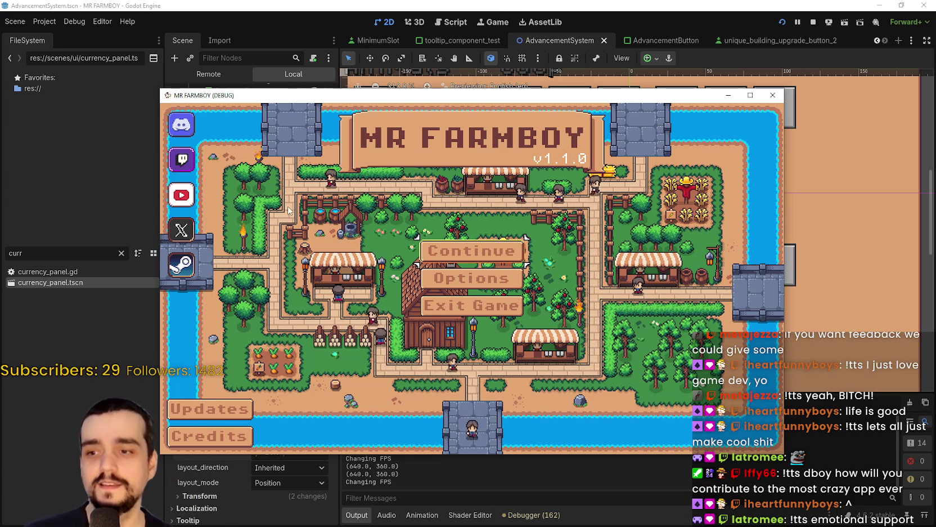
Move the game window aside and load the first save via Continue.
{"action": "left_click_drag", "start_coordinate": [338, 95], "coordinate": [391, 32]}
{"action": "left_click", "coordinate": [526, 187]}
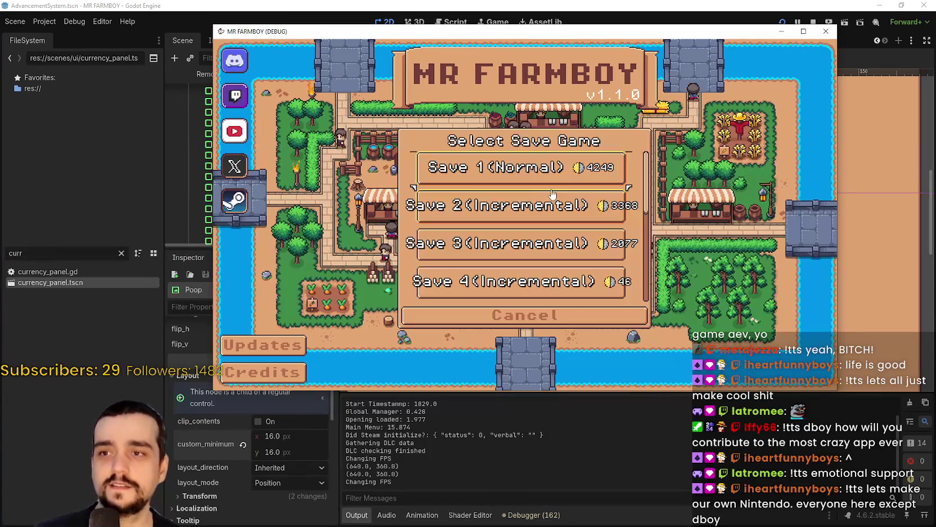
{"action": "left_click", "coordinate": [507, 167]}
{"action": "left_click", "coordinate": [485, 177]}
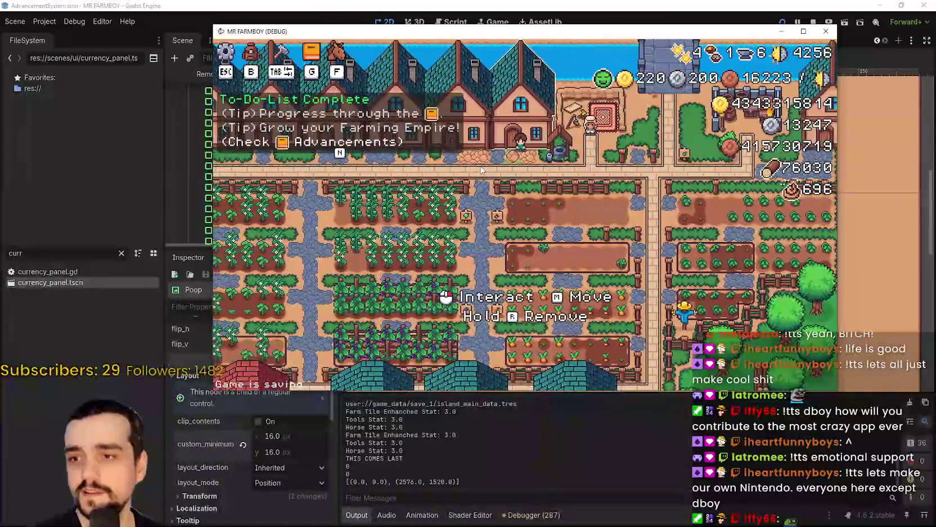
Close the house worker panel and bring up the Advancements panel with G.
{"action": "left_click", "coordinate": [548, 112]}
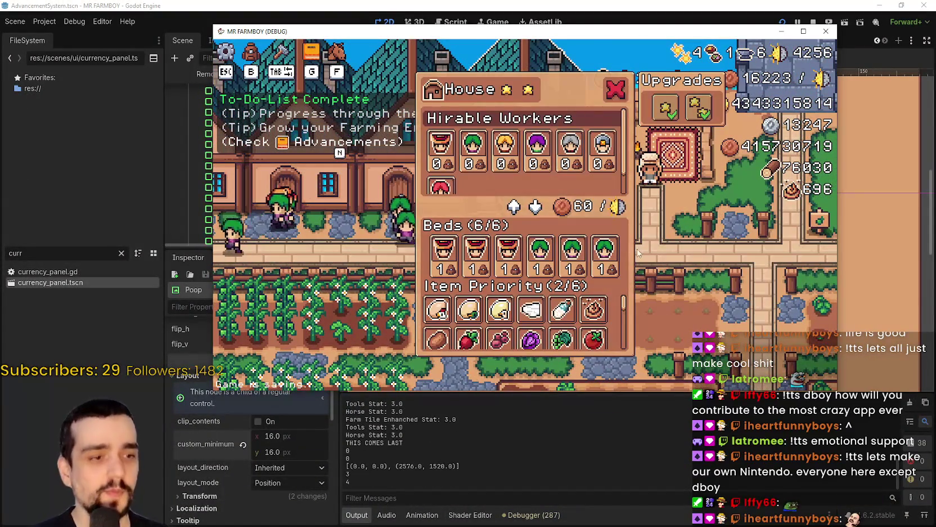
{"action": "key", "text": "Escape"}
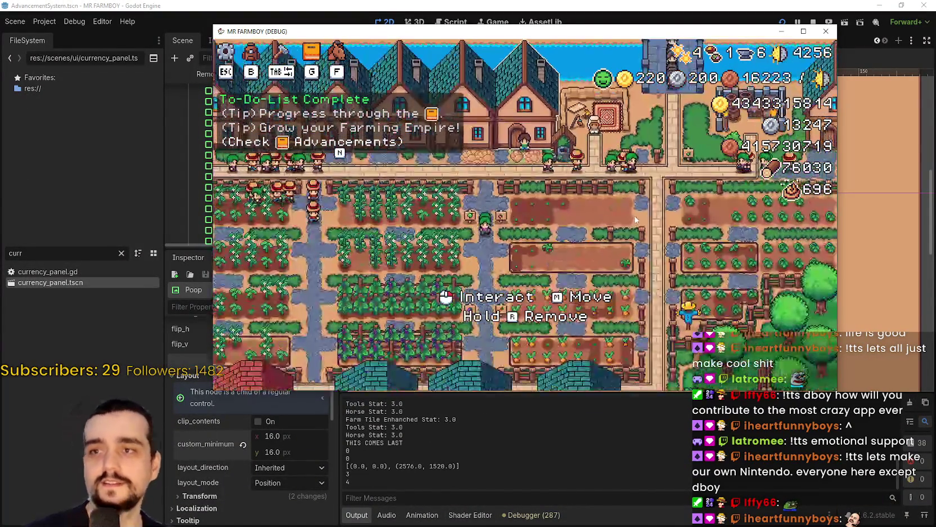
{"action": "scroll", "coordinate": [632, 217], "scroll_direction": "up", "scroll_amount": 3}
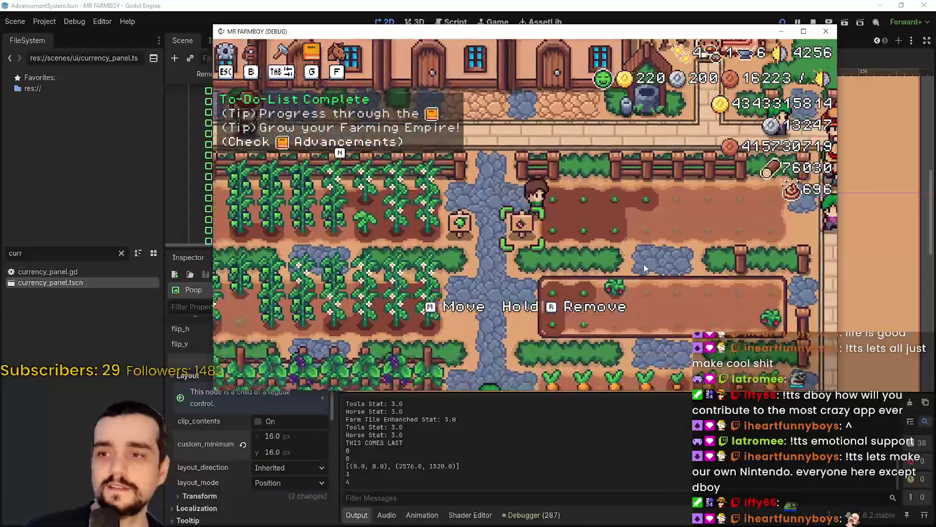
{"action": "key", "text": "g"}
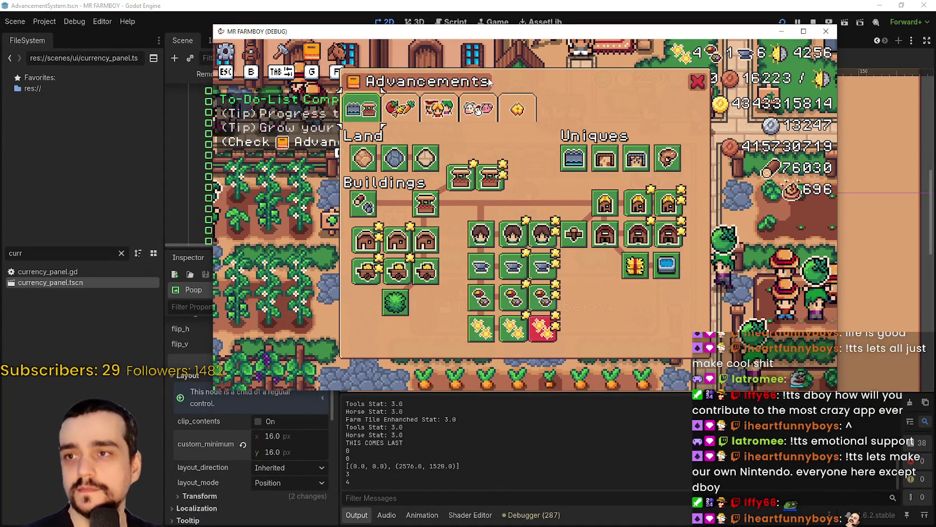
Check the Animals and Workers advancement tabs, then toggle and close the Advancements panel.
{"action": "left_click", "coordinate": [478, 110]}
{"action": "mouse_move", "coordinate": [621, 269]}
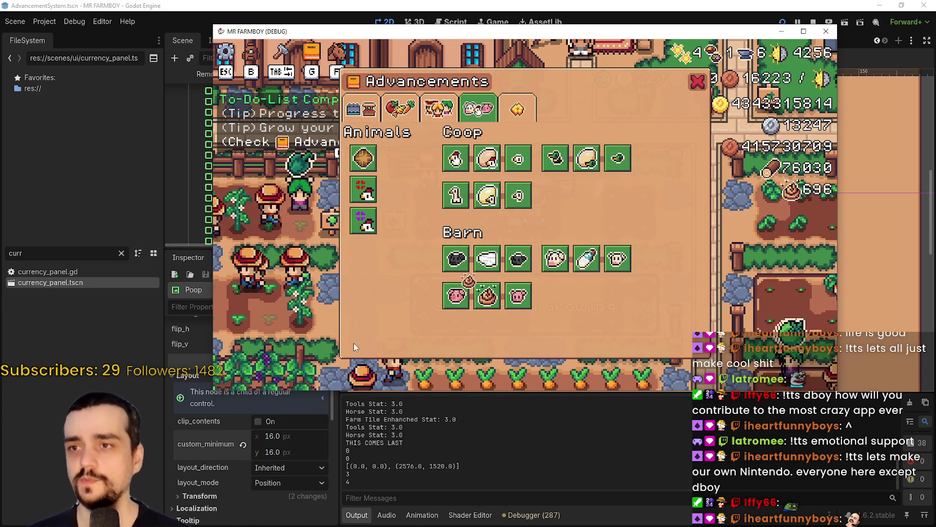
{"action": "left_click", "coordinate": [438, 109]}
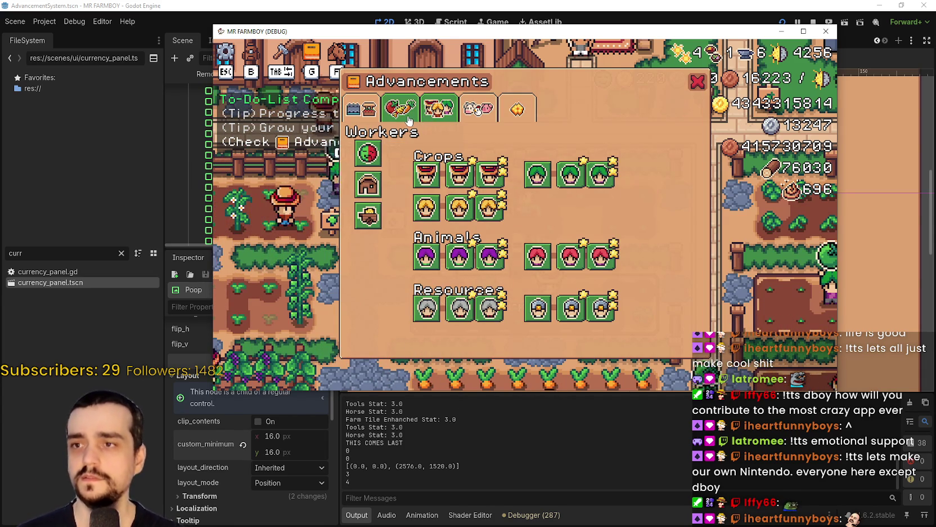
{"action": "key", "text": "g"}
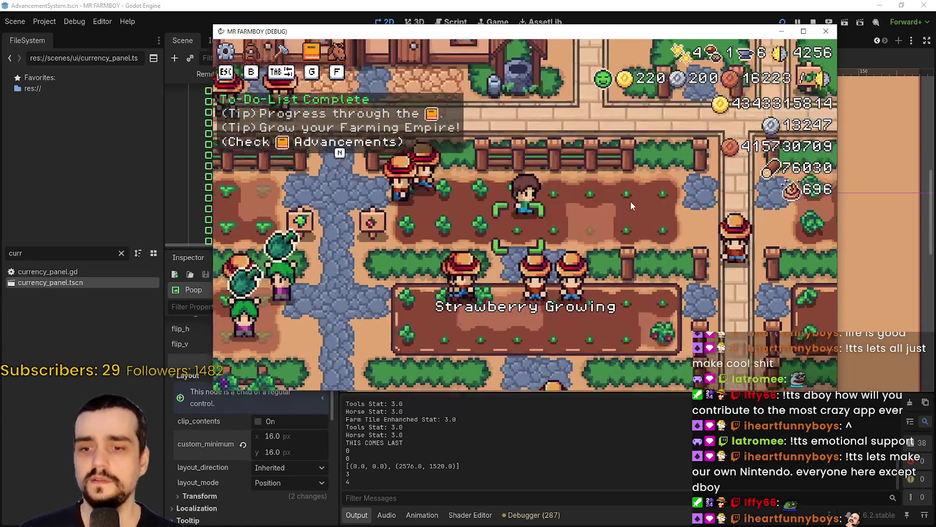
{"action": "key", "text": "g"}
{"action": "left_click", "coordinate": [697, 79]}
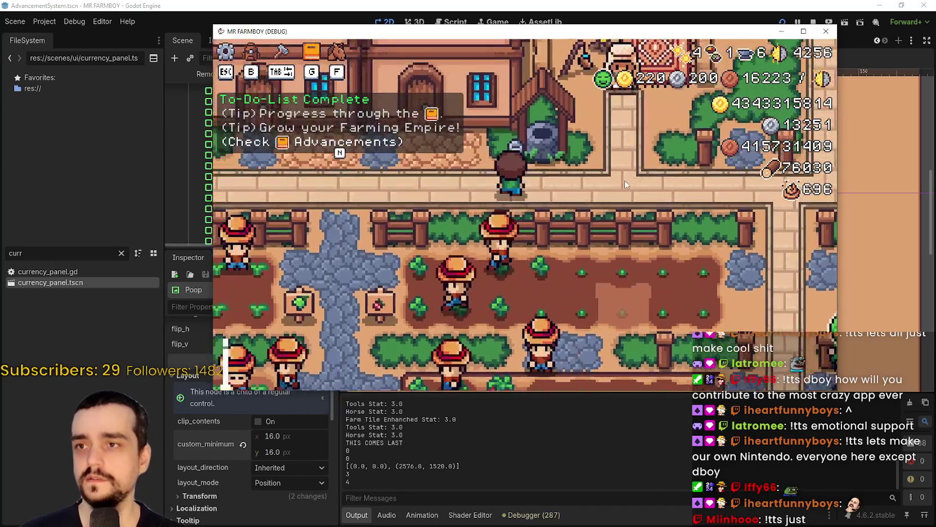
Open and close the house panel, reopen Advancements, then close the debug window.
{"action": "left_click", "coordinate": [624, 180]}
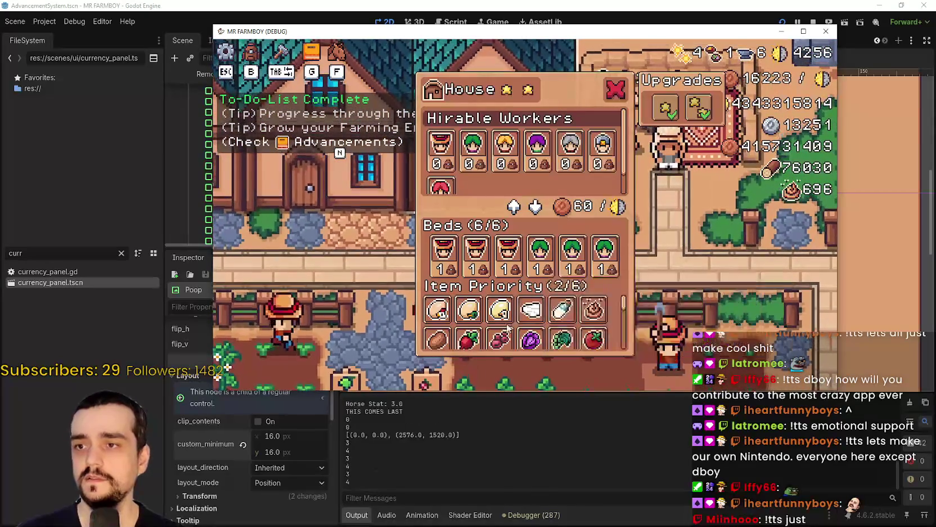
{"action": "left_click", "coordinate": [615, 88]}
{"action": "key", "text": "g"}
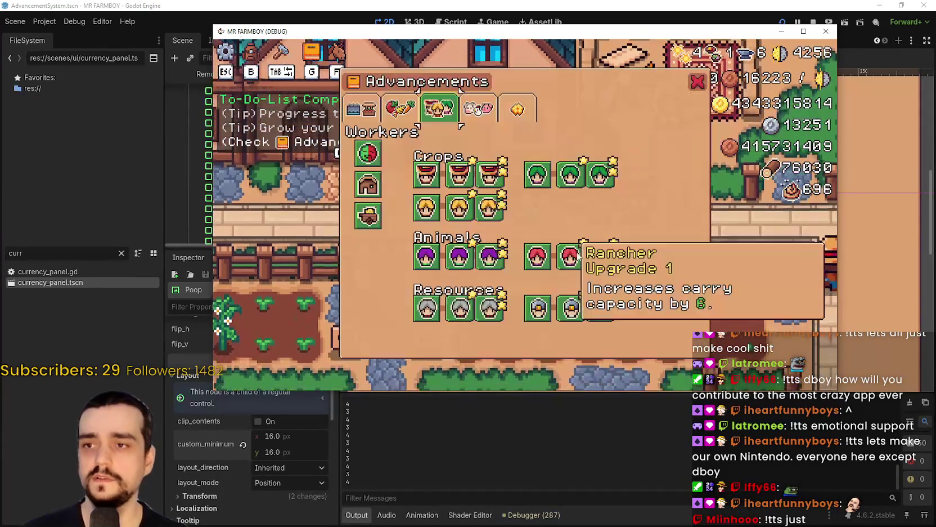
{"action": "left_click", "coordinate": [712, 23]}
{"action": "scroll", "coordinate": [647, 203], "scroll_direction": "down", "scroll_amount": 2}
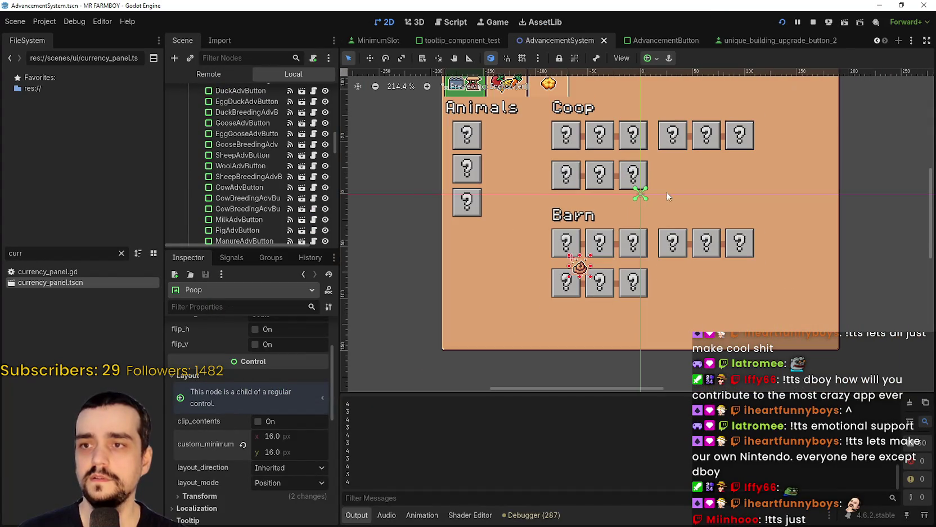
Give the root AdvButton a 30 px custom minimum size and save.
{"action": "left_click", "coordinate": [472, 146]}
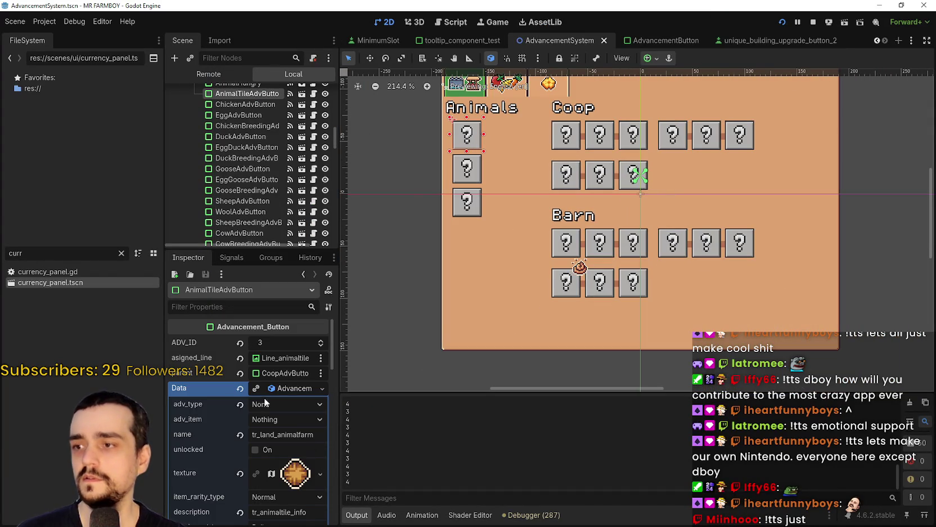
{"action": "left_click", "coordinate": [677, 39]}
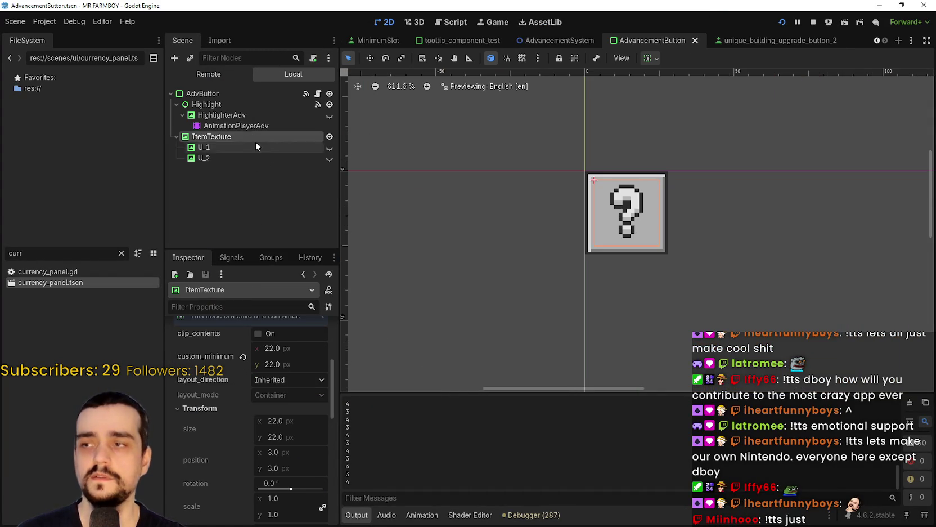
{"action": "left_click", "coordinate": [239, 93]}
{"action": "scroll", "coordinate": [256, 454], "scroll_direction": "up", "scroll_amount": 3}
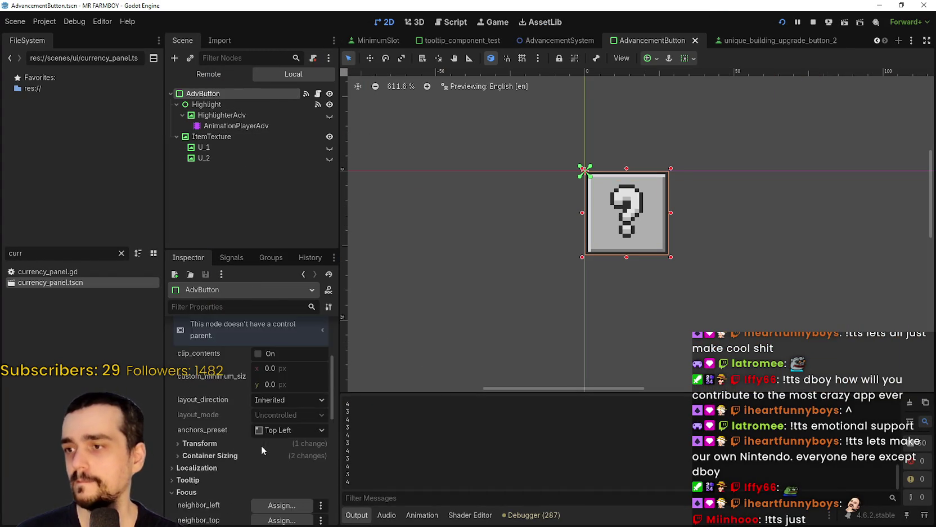
{"action": "scroll", "coordinate": [306, 468], "scroll_direction": "down", "scroll_amount": 5}
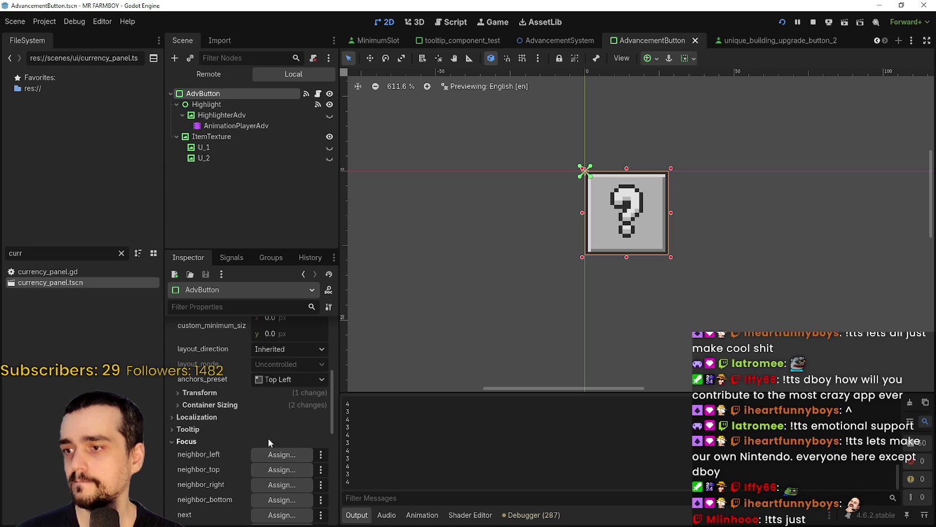
{"action": "left_click", "coordinate": [201, 392]}
{"action": "scroll", "coordinate": [278, 406], "scroll_direction": "up", "scroll_amount": 3}
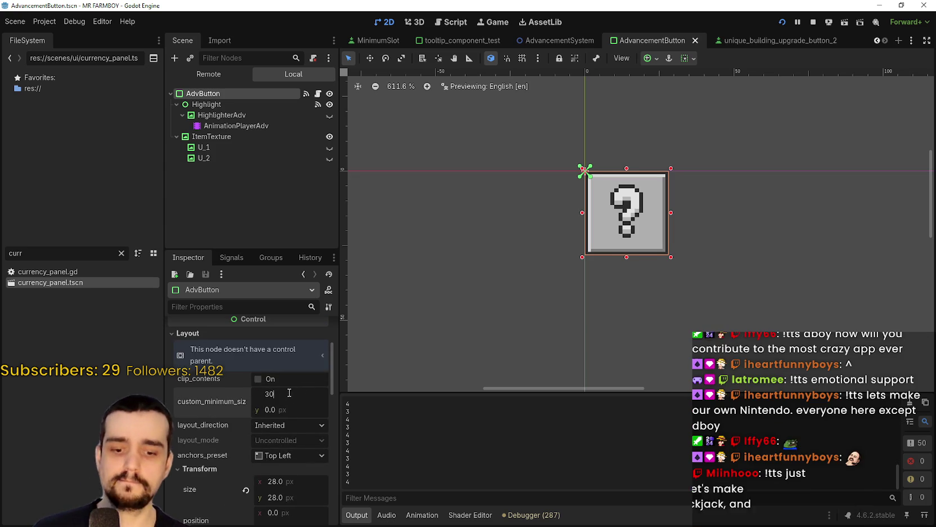
{"action": "type", "text": "0"}
{"action": "key", "text": "Return"}
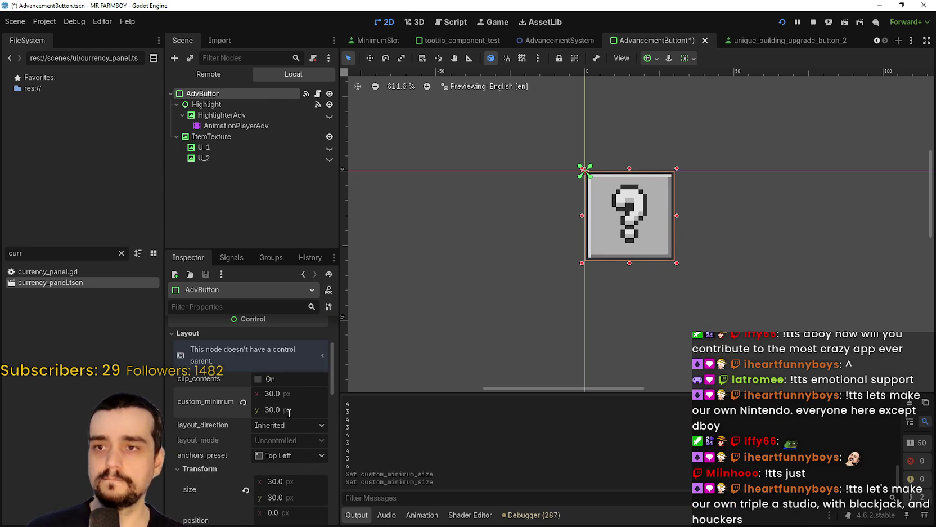
{"action": "key", "text": "ctrl+s"}
Center the ItemTexture icon inside the button, save, and stop the running game.
{"action": "left_click", "coordinate": [639, 232]}
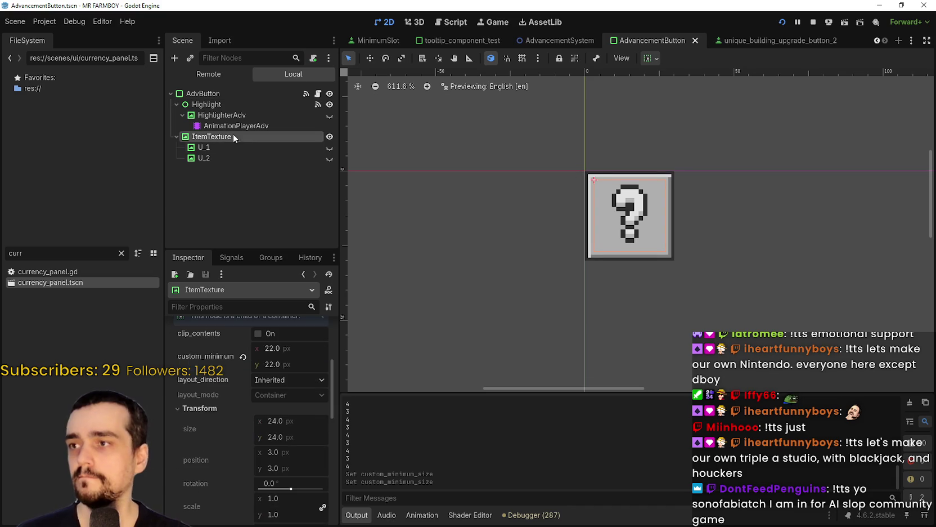
{"action": "scroll", "coordinate": [639, 232], "scroll_direction": "up", "scroll_amount": 1}
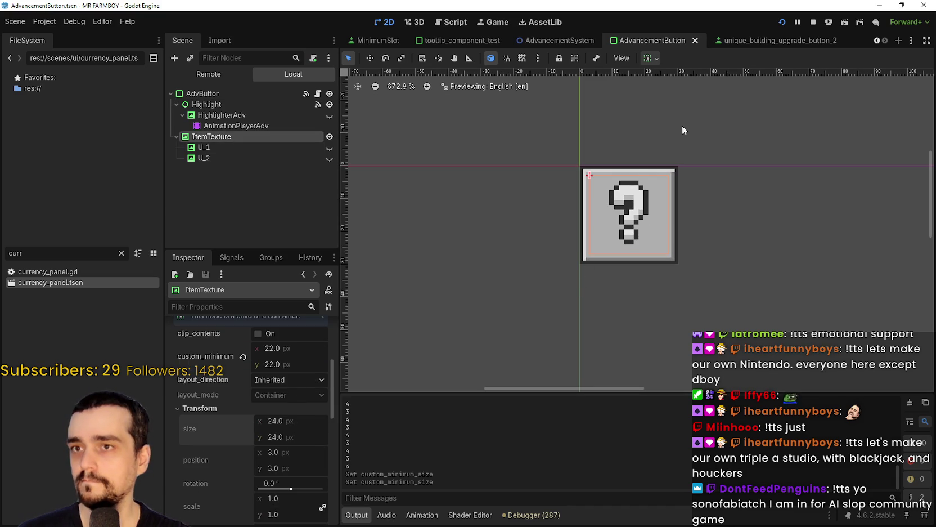
{"action": "left_click", "coordinate": [656, 57]}
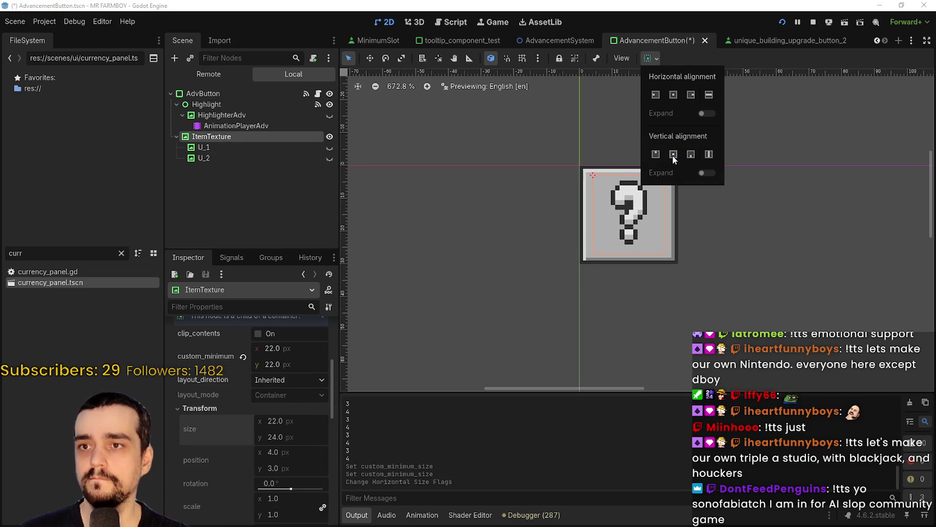
{"action": "left_click", "coordinate": [732, 90]}
{"action": "key", "text": "ctrl+s"}
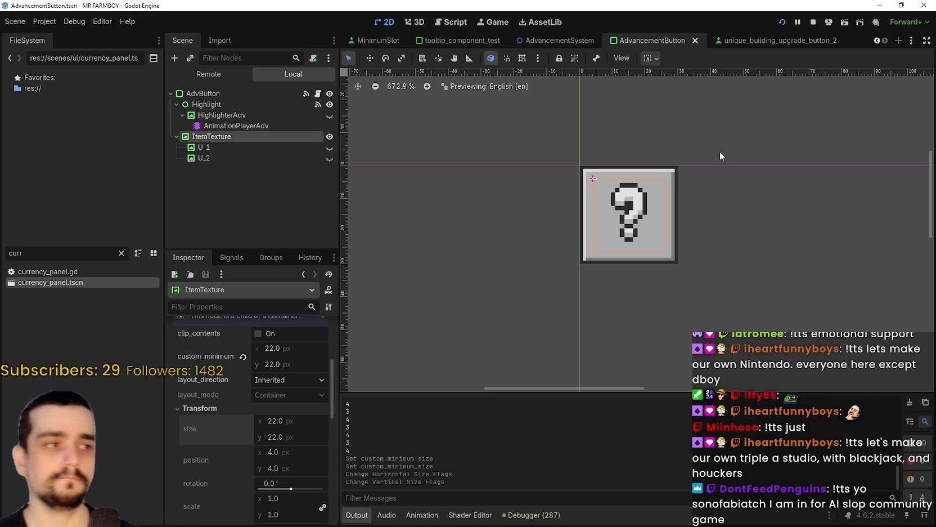
{"action": "left_click", "coordinate": [813, 22]}
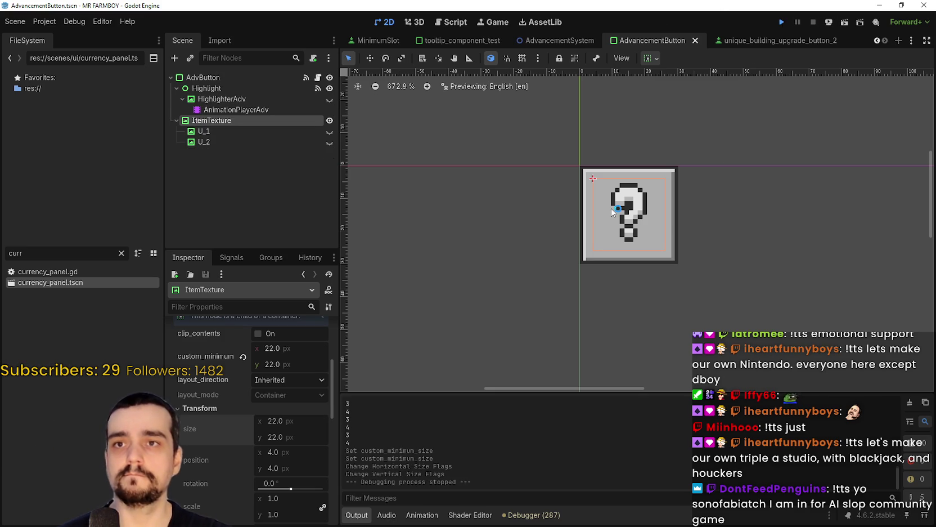
Run the project with F5 to relaunch MR FARMBOY from the editor.
{"action": "key", "text": "F5"}
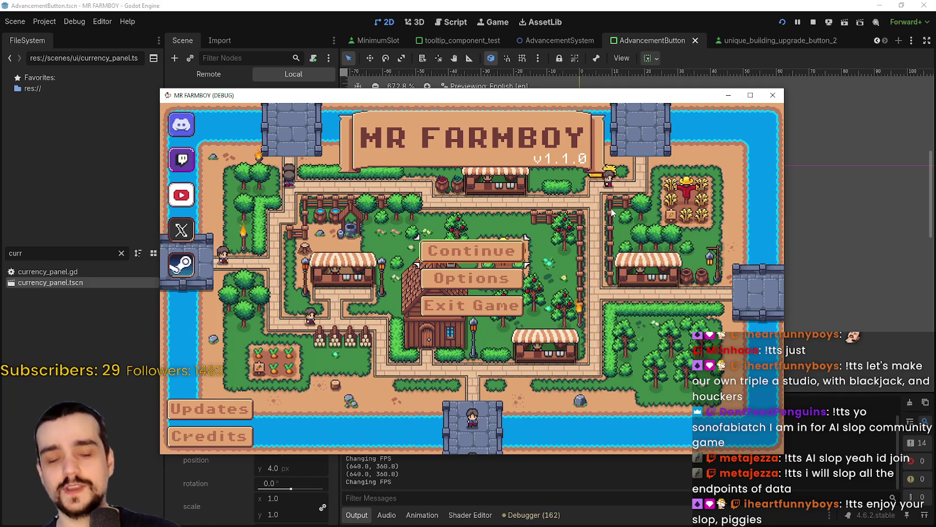
Continue from the title screen and load the Save 1 slot.
{"action": "left_click", "coordinate": [444, 253]}
{"action": "left_click", "coordinate": [442, 231]}
{"action": "left_click", "coordinate": [397, 240]}
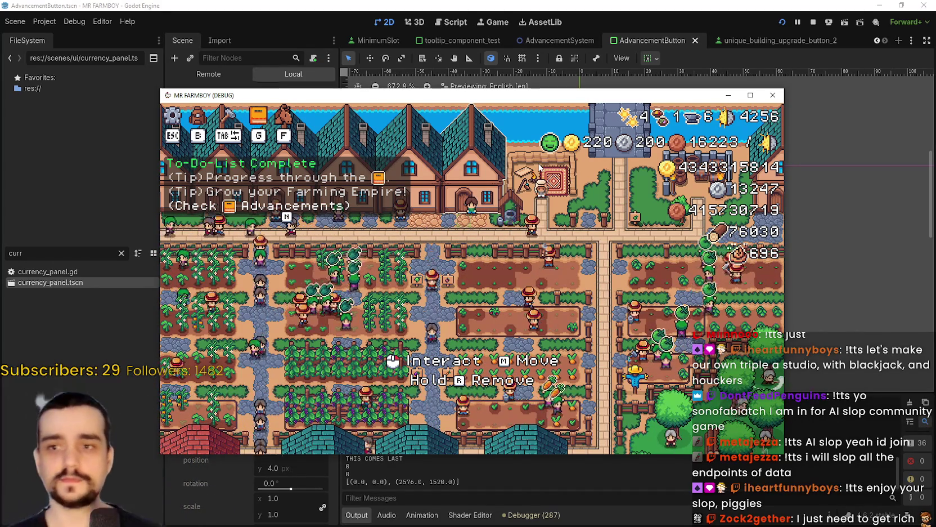
Drag the game window up to the top and maximise it by its title bar.
{"action": "mouse_move", "coordinate": [558, 99]}
{"action": "left_mouse_down"}
{"action": "mouse_move", "coordinate": [707, 29]}
{"action": "mouse_move", "coordinate": [655, 48]}
{"action": "left_mouse_up"}
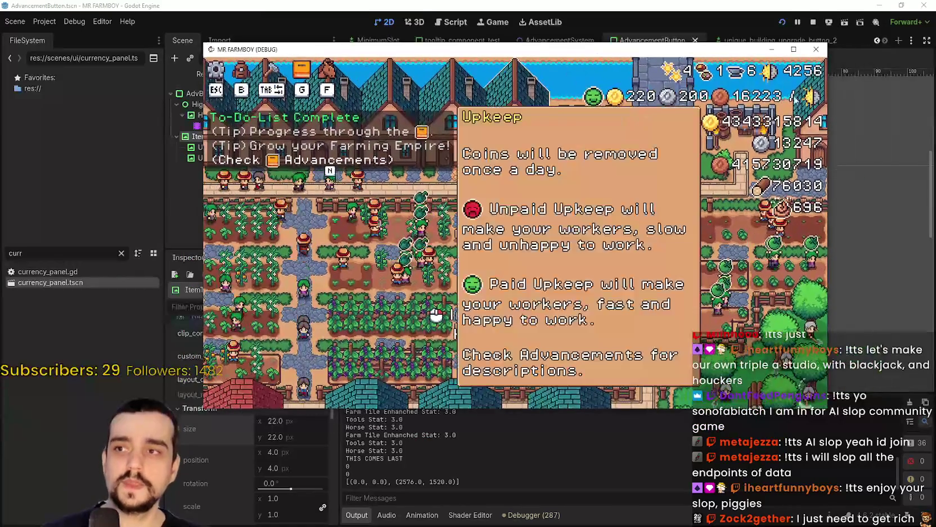
{"action": "double_click", "coordinate": [655, 47]}
{"action": "scroll", "coordinate": [617, 263], "scroll_direction": "down", "scroll_amount": 3}
{"action": "scroll", "coordinate": [617, 263], "scroll_direction": "up", "scroll_amount": 3}
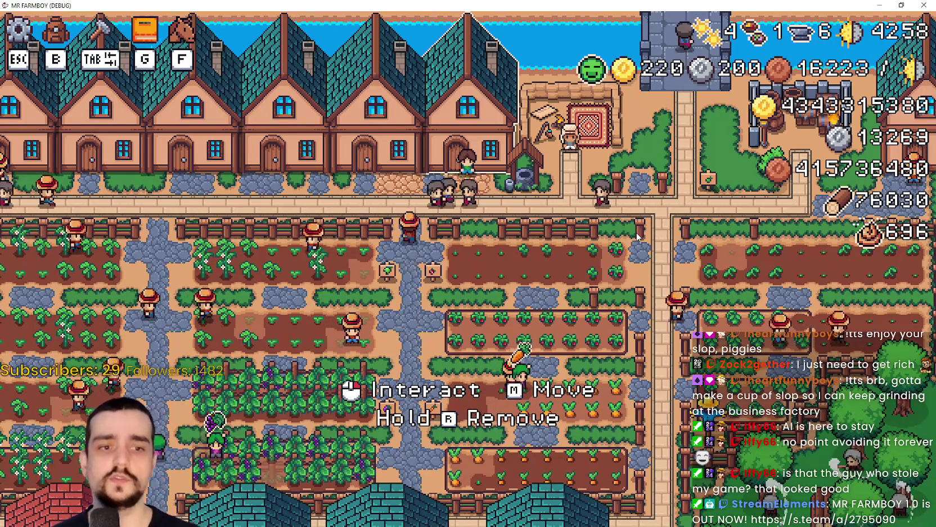
{"action": "left_click", "coordinate": [480, 238]}
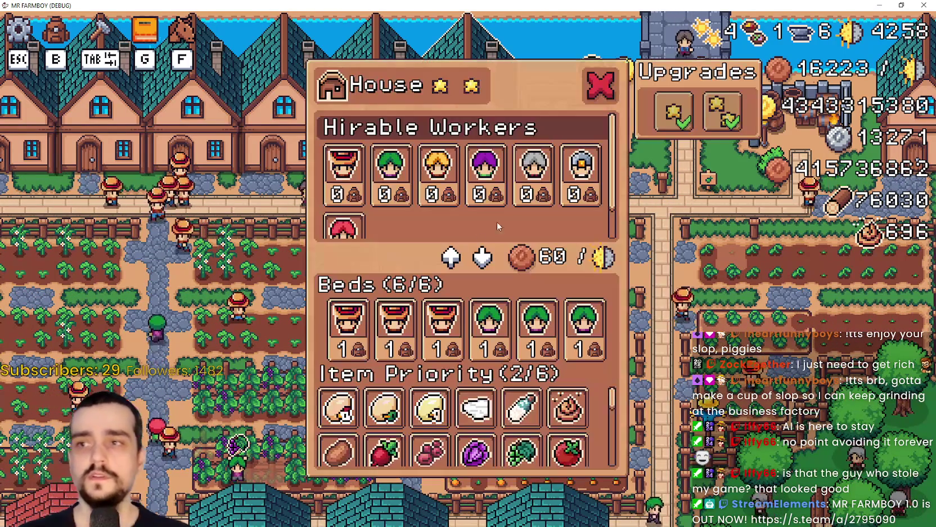
{"action": "left_click", "coordinate": [601, 87]}
{"action": "left_click", "coordinate": [582, 169]}
{"action": "scroll", "coordinate": [582, 169], "scroll_direction": "down", "scroll_amount": 2}
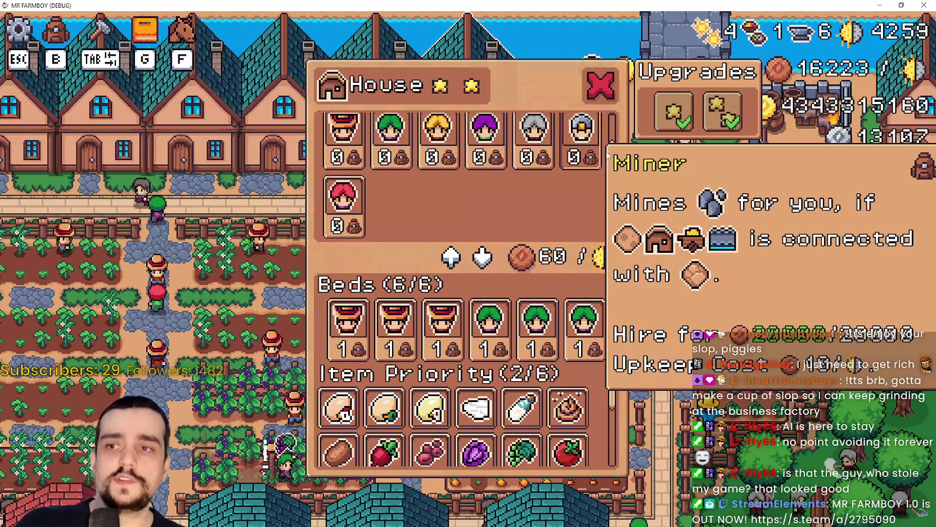
{"action": "scroll", "coordinate": [615, 164], "scroll_direction": "up", "scroll_amount": 2}
{"action": "scroll", "coordinate": [611, 235], "scroll_direction": "down", "scroll_amount": 2}
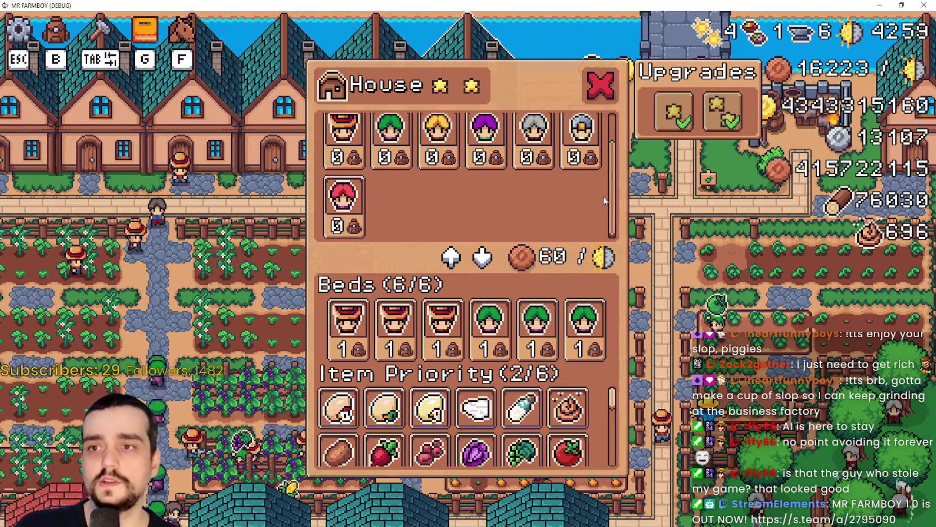
{"action": "scroll", "coordinate": [609, 198], "scroll_direction": "up", "scroll_amount": 2}
{"action": "scroll", "coordinate": [420, 191], "scroll_direction": "down", "scroll_amount": 2}
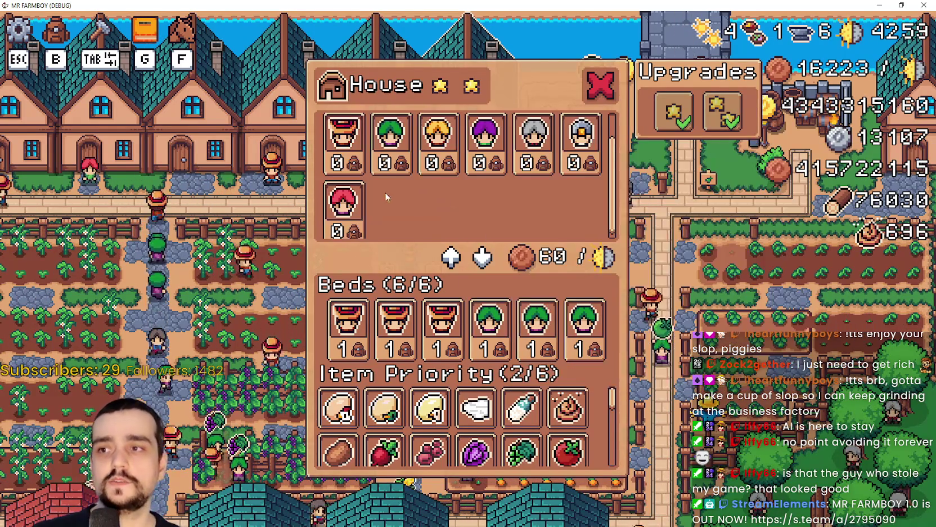
{"action": "scroll", "coordinate": [419, 191], "scroll_direction": "up", "scroll_amount": 2}
{"action": "scroll", "coordinate": [374, 153], "scroll_direction": "down", "scroll_amount": 2}
{"action": "scroll", "coordinate": [580, 169], "scroll_direction": "up", "scroll_amount": 2}
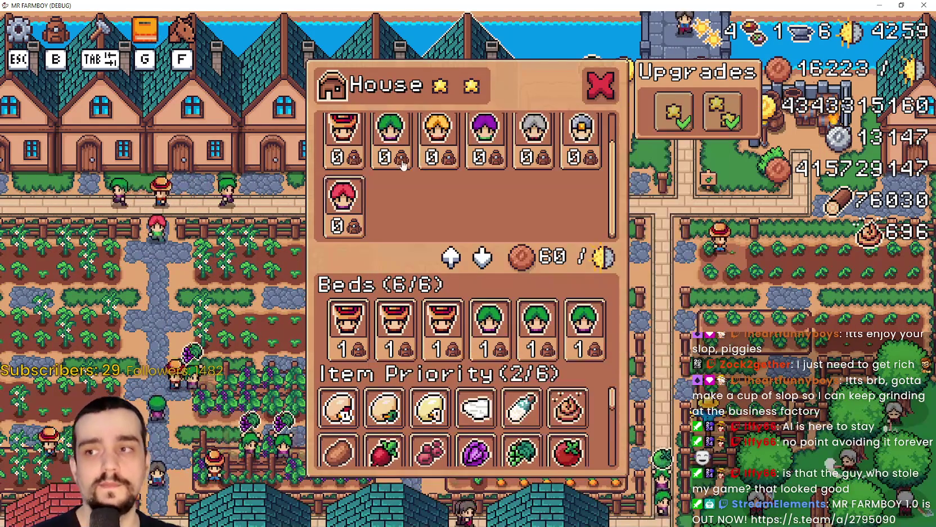
{"action": "scroll", "coordinate": [593, 189], "scroll_direction": "down", "scroll_amount": 2}
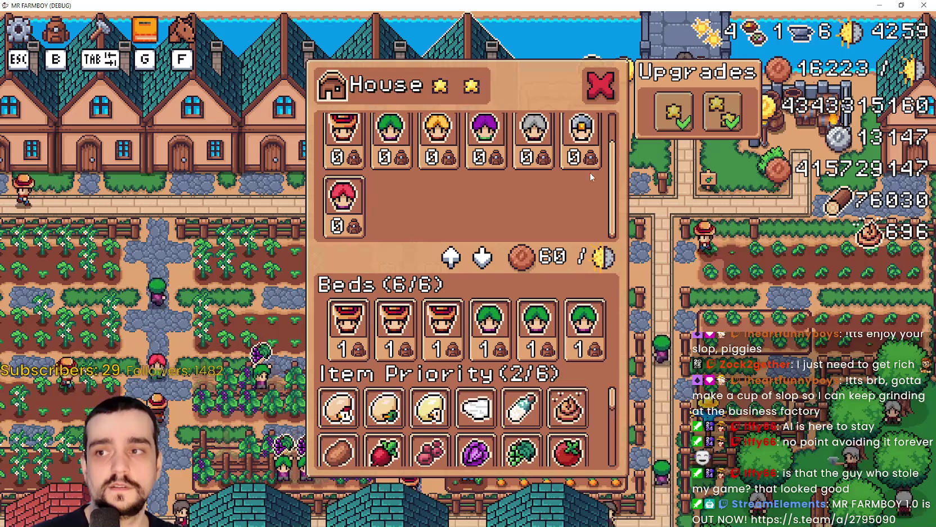
{"action": "left_click", "coordinate": [611, 83]}
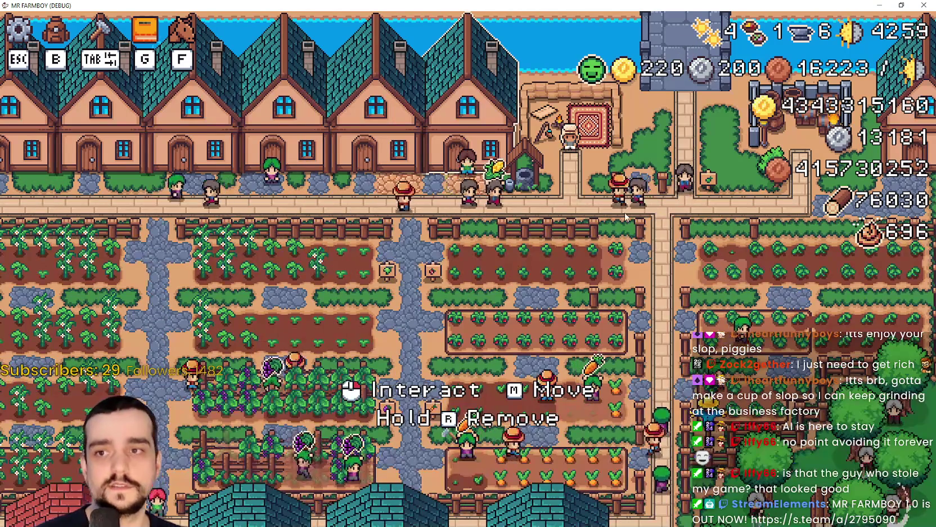
Set the video mode to Borderless Window, apply it, and resume the game.
{"action": "key", "text": "Escape"}
{"action": "left_click", "coordinate": [542, 194]}
{"action": "left_click", "coordinate": [392, 189]}
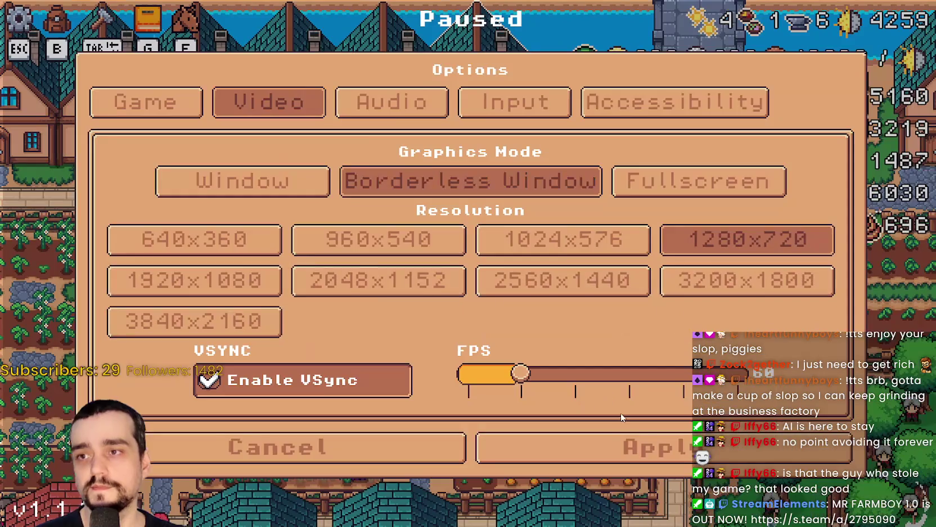
{"action": "left_click", "coordinate": [642, 448]}
{"action": "left_click", "coordinate": [556, 133]}
Walk to the Merchant Seller, open and close the shop, then head back to the farm.
{"action": "key", "text": "d"}
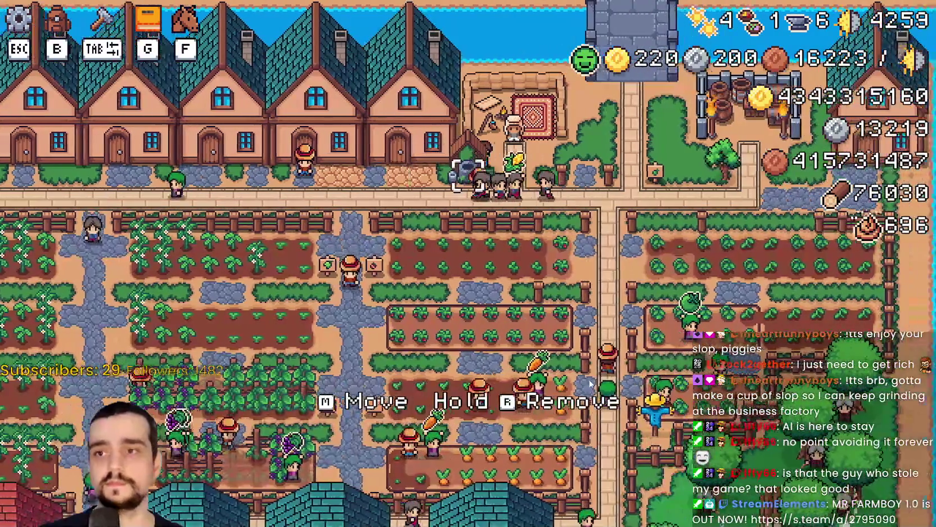
{"action": "key", "text": "e"}
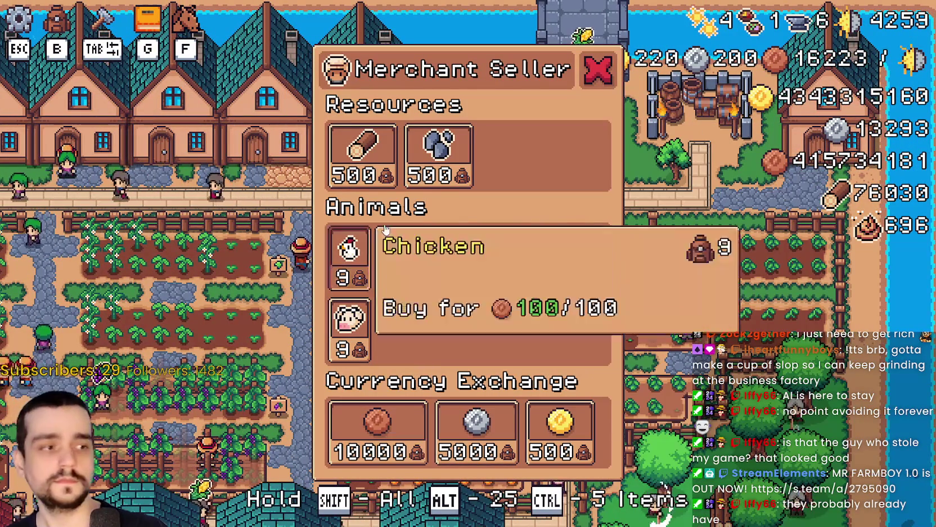
{"action": "left_click", "coordinate": [604, 72]}
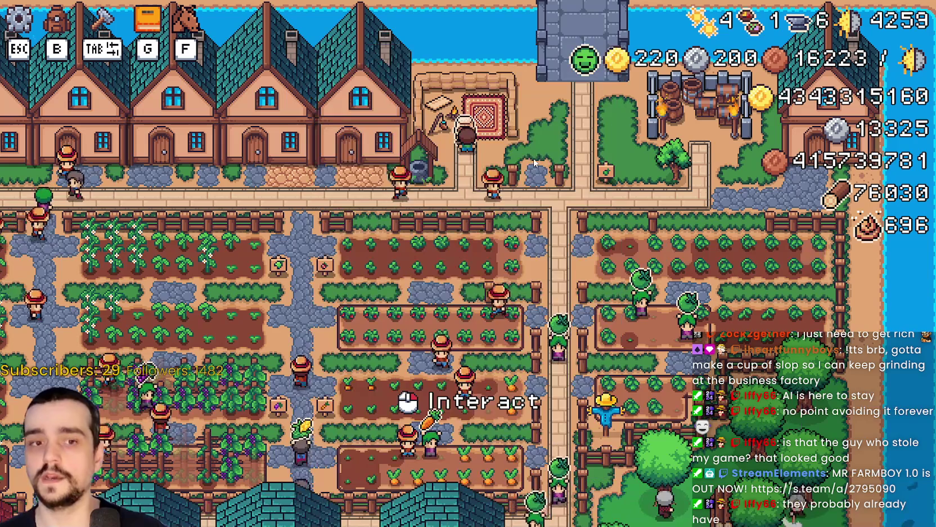
{"action": "key", "text": "s"}
{"action": "key", "text": "d"}
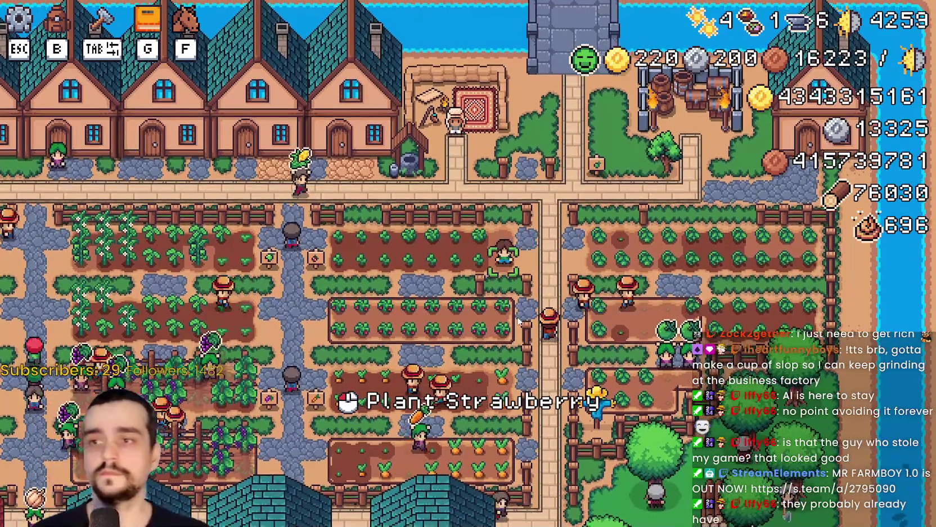
{"action": "left_click", "coordinate": [526, 327]}
{"action": "scroll", "coordinate": [527, 303], "scroll_direction": "up", "scroll_amount": 3}
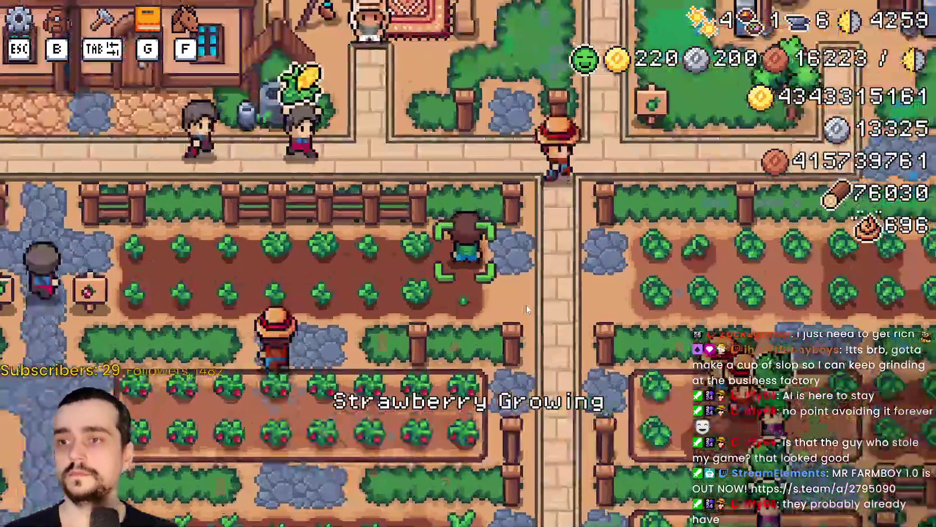
{"action": "scroll", "coordinate": [527, 304], "scroll_direction": "up", "scroll_amount": 2}
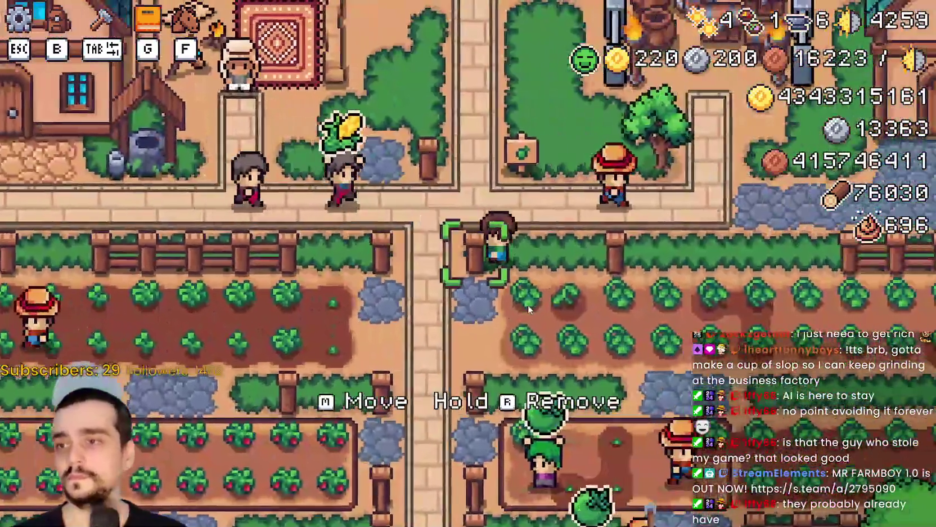
{"action": "scroll", "coordinate": [529, 304], "scroll_direction": "down", "scroll_amount": 3}
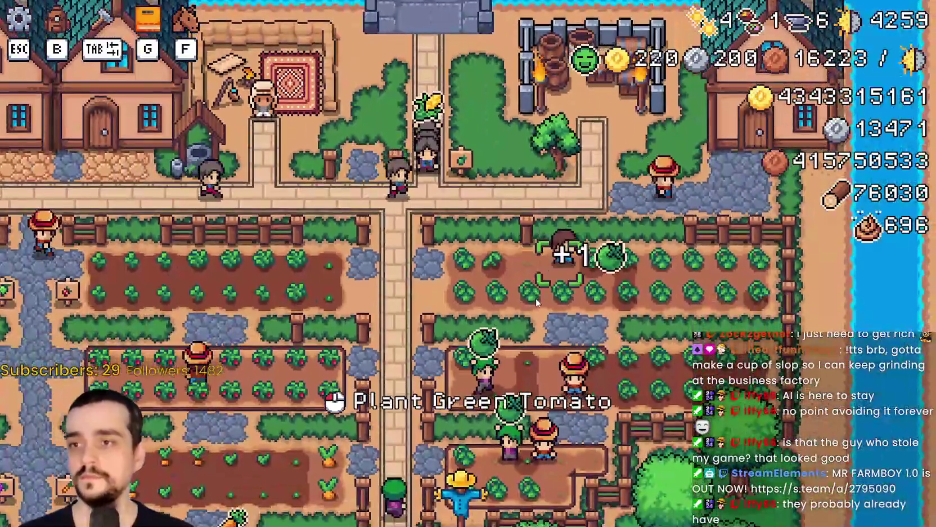
{"action": "scroll", "coordinate": [536, 298], "scroll_direction": "up", "scroll_amount": 2}
{"action": "key", "text": "d"}
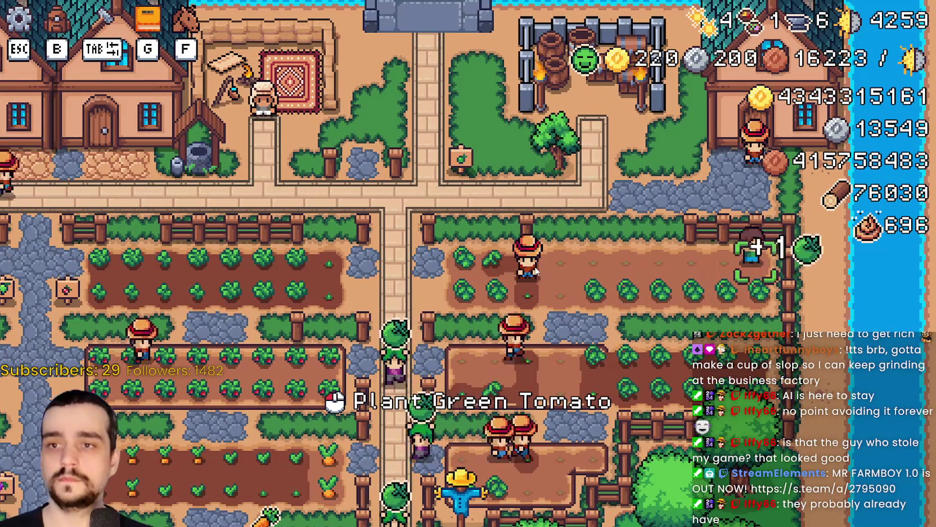
{"action": "key", "text": "s"}
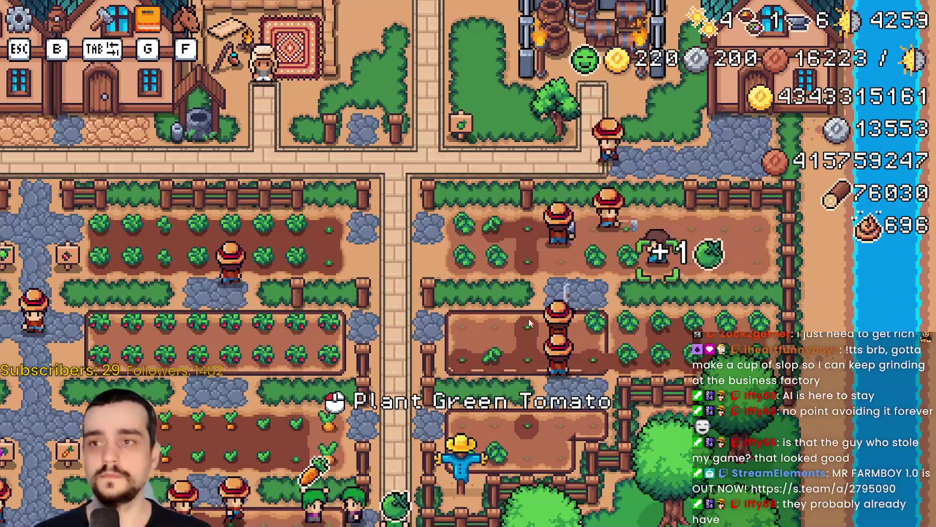
{"action": "key", "text": "a"}
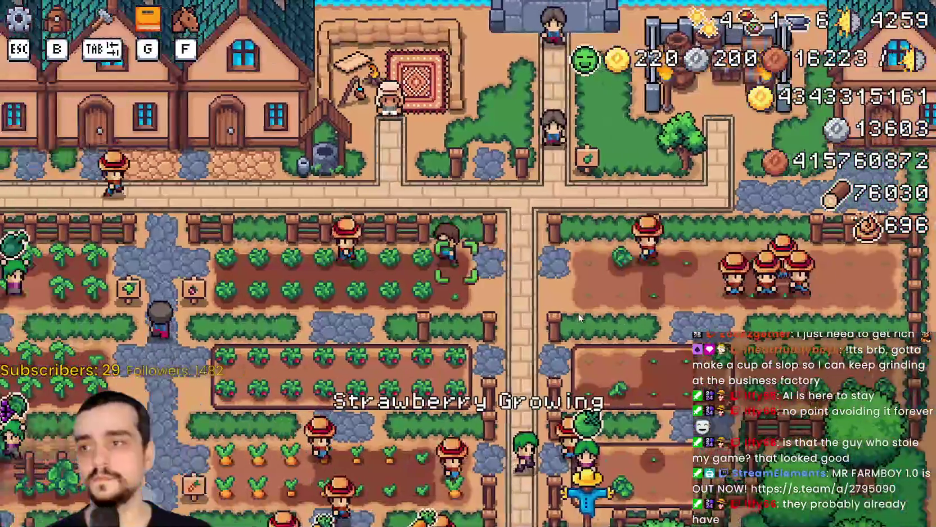
{"action": "scroll", "coordinate": [580, 319], "scroll_direction": "down", "scroll_amount": 3}
{"action": "scroll", "coordinate": [511, 295], "scroll_direction": "up", "scroll_amount": 3}
{"action": "key", "text": "s"}
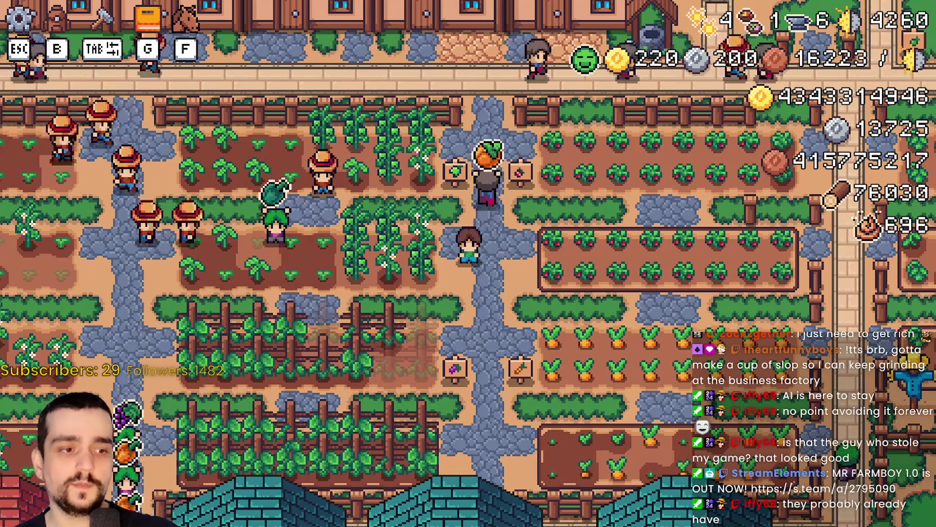
Bring up Steam and open the store page for 4x4 in a Furniture Store.
{"action": "key", "text": "alt+Tab"}
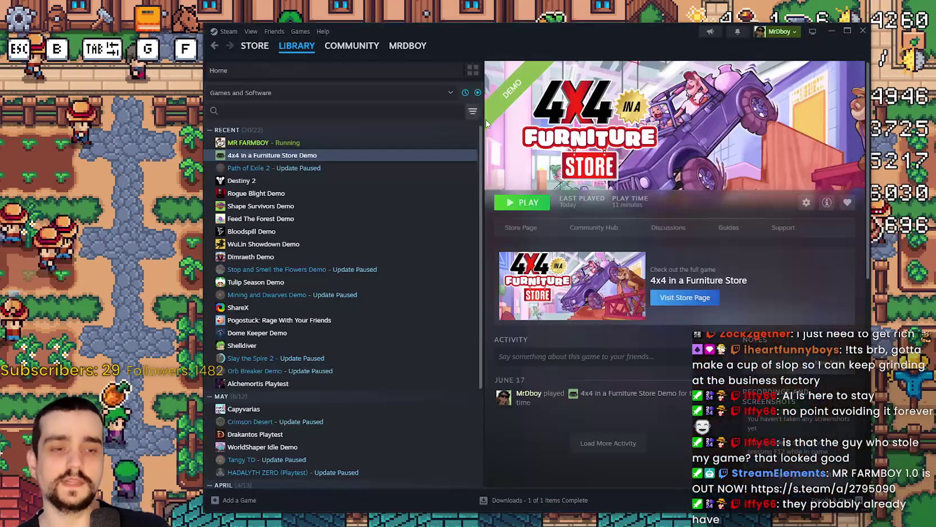
{"action": "left_click", "coordinate": [254, 45]}
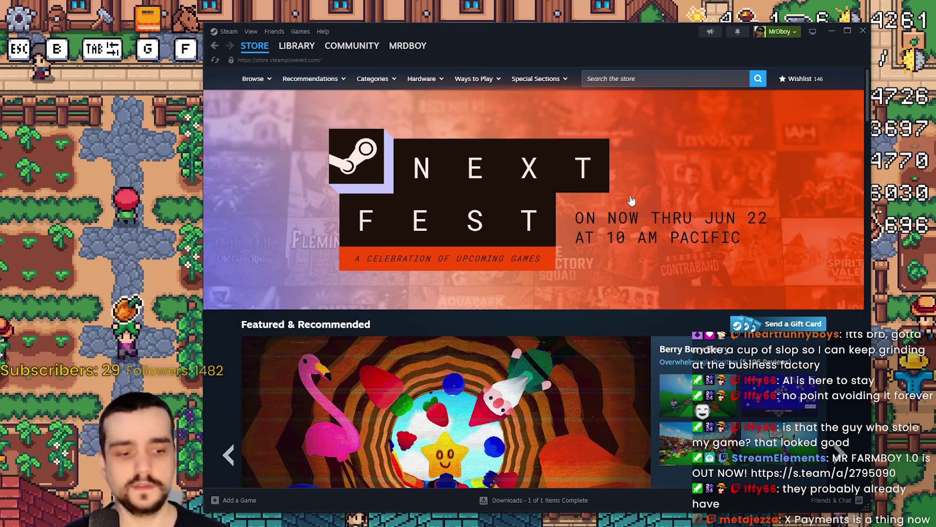
{"action": "scroll", "coordinate": [381, 268], "scroll_direction": "down", "scroll_amount": 3}
{"action": "scroll", "coordinate": [386, 236], "scroll_direction": "up", "scroll_amount": 3}
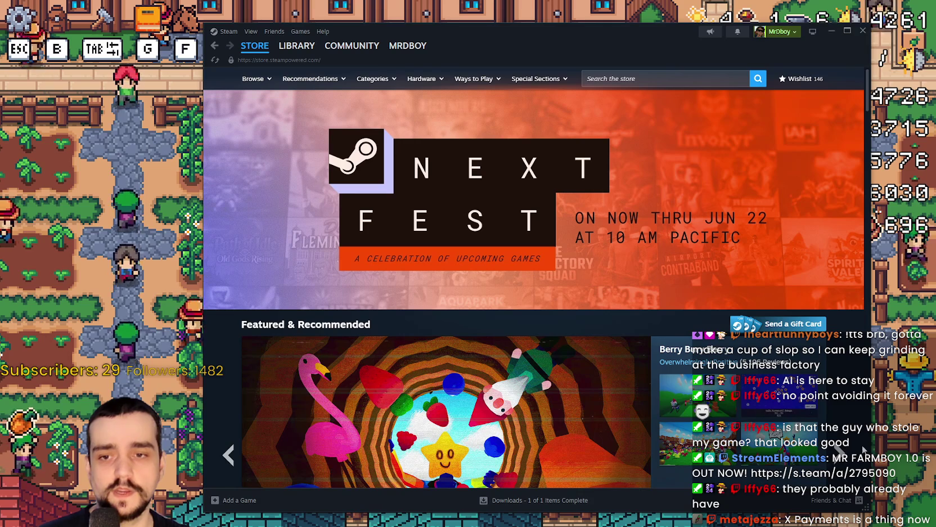
Advance the featured carousel twice, narrow the Steam window, and return to the game.
{"action": "left_click", "coordinate": [839, 450]}
{"action": "left_click", "coordinate": [839, 450]}
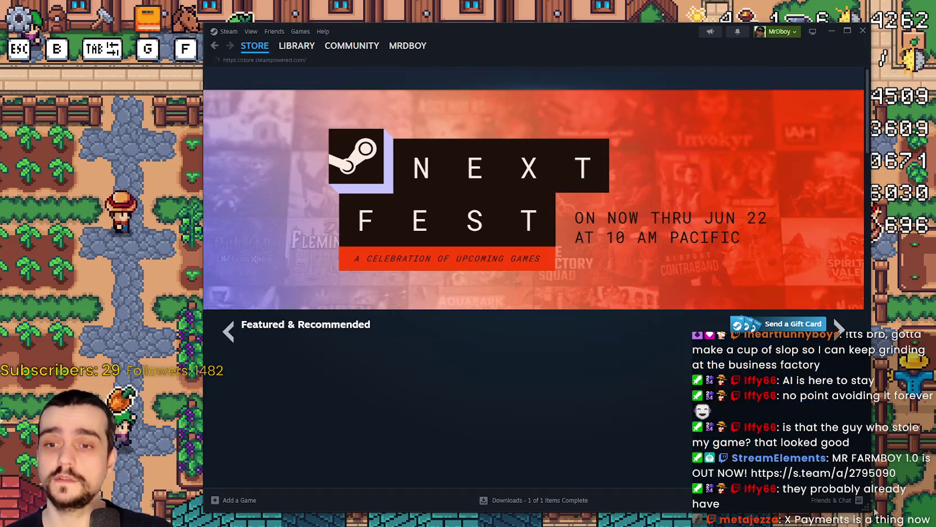
{"action": "left_click_drag", "start_coordinate": [868, 505], "coordinate": [772, 505]}
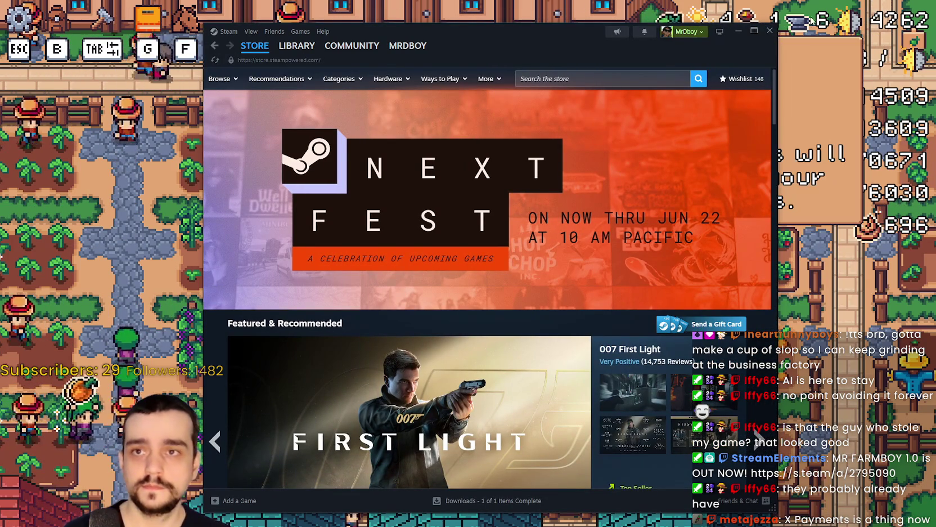
{"action": "key", "text": "alt+Tab"}
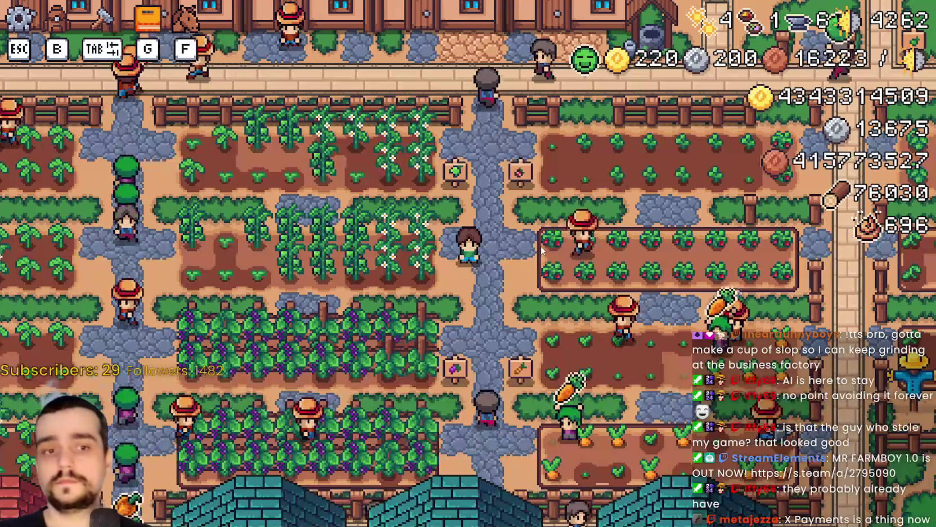
Walk the farmer right to the strawberry bed and plant strawberry seeds.
{"action": "scroll", "coordinate": [542, 250], "scroll_direction": "up", "scroll_amount": 2}
{"action": "scroll", "coordinate": [543, 251], "scroll_direction": "down", "scroll_amount": 5}
{"action": "scroll", "coordinate": [547, 294], "scroll_direction": "up", "scroll_amount": 2}
{"action": "scroll", "coordinate": [546, 294], "scroll_direction": "down", "scroll_amount": 3}
{"action": "key", "text": "d"}
{"action": "scroll", "coordinate": [565, 304], "scroll_direction": "up", "scroll_amount": 3}
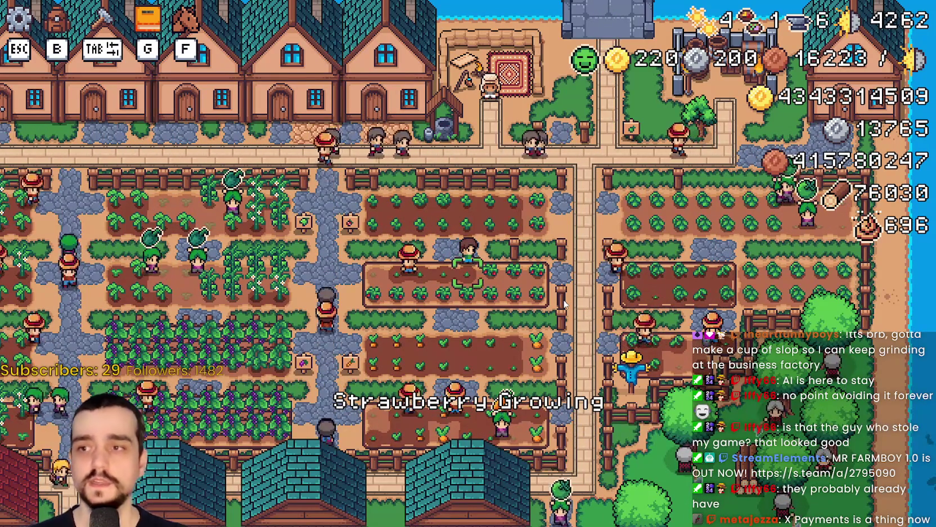
{"action": "key", "text": "d"}
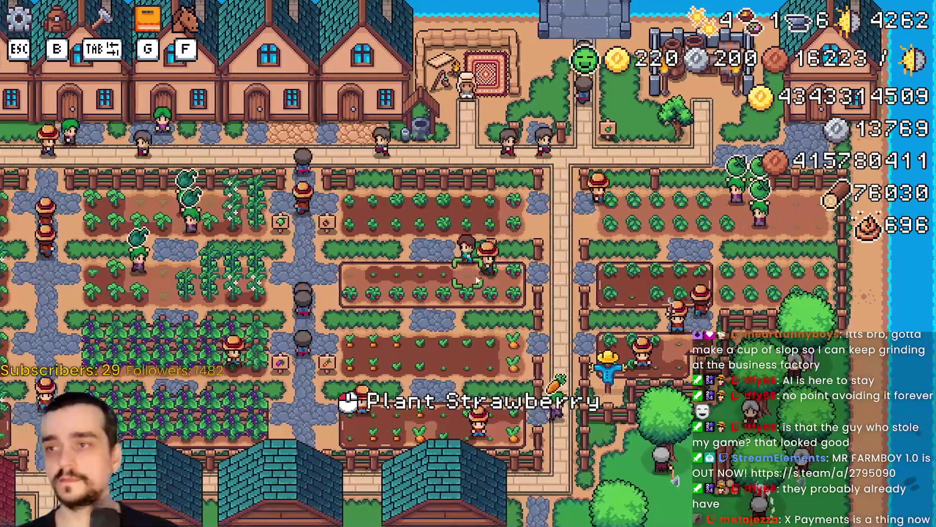
{"action": "key", "text": "a"}
{"action": "left_click", "coordinate": [469, 286]}
{"action": "left_click", "coordinate": [478, 285]}
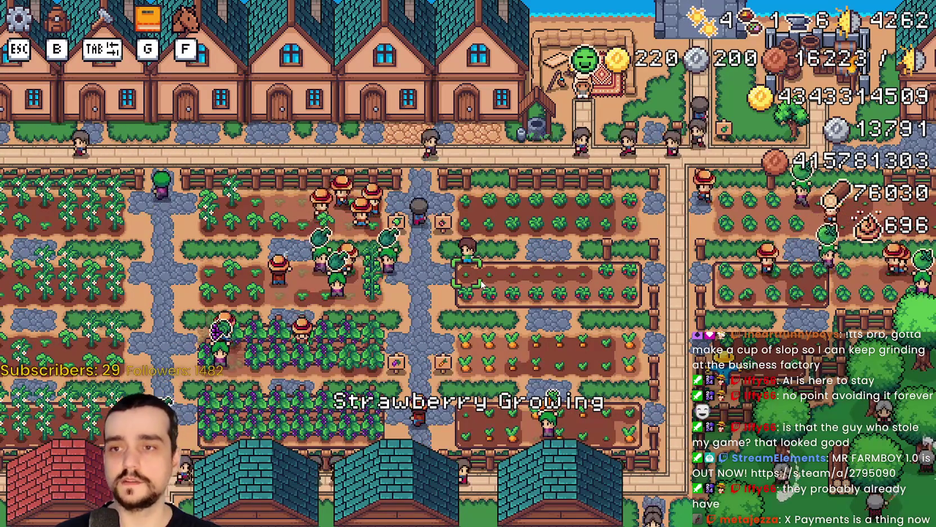
Harvest the ripe strawberries along the bed, then replant and water a tile.
{"action": "scroll", "coordinate": [494, 283], "scroll_direction": "up", "scroll_amount": 3}
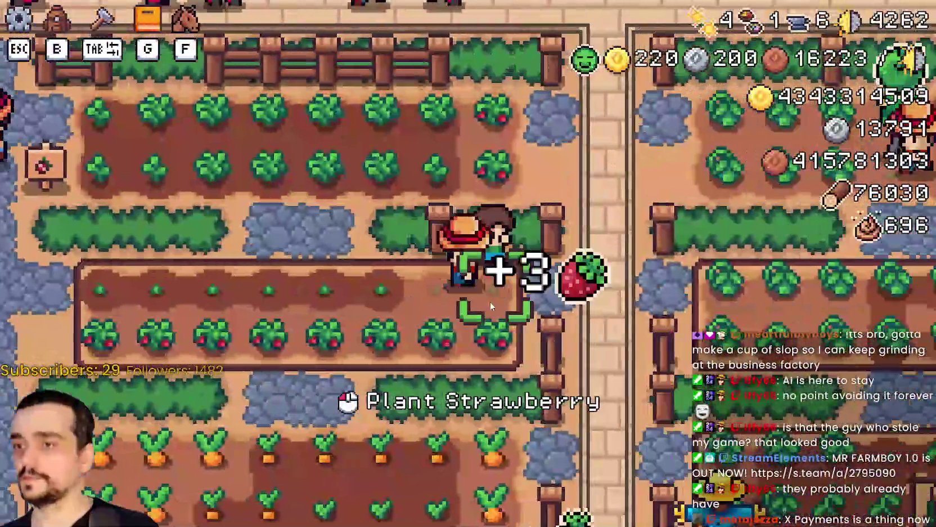
{"action": "scroll", "coordinate": [491, 306], "scroll_direction": "down", "scroll_amount": 2}
{"action": "left_click", "coordinate": [507, 298]}
{"action": "scroll", "coordinate": [507, 299], "scroll_direction": "up", "scroll_amount": 1}
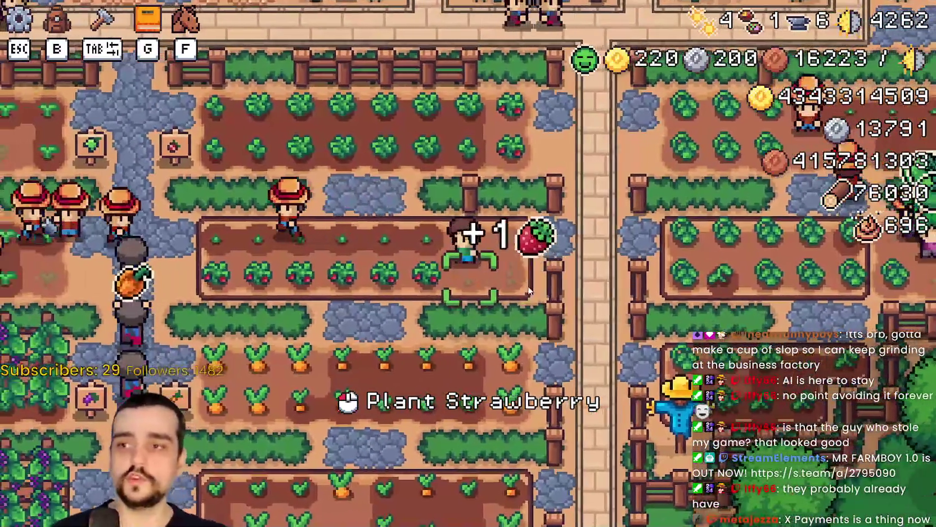
{"action": "scroll", "coordinate": [527, 290], "scroll_direction": "down", "scroll_amount": 2}
{"action": "left_click", "coordinate": [512, 288]}
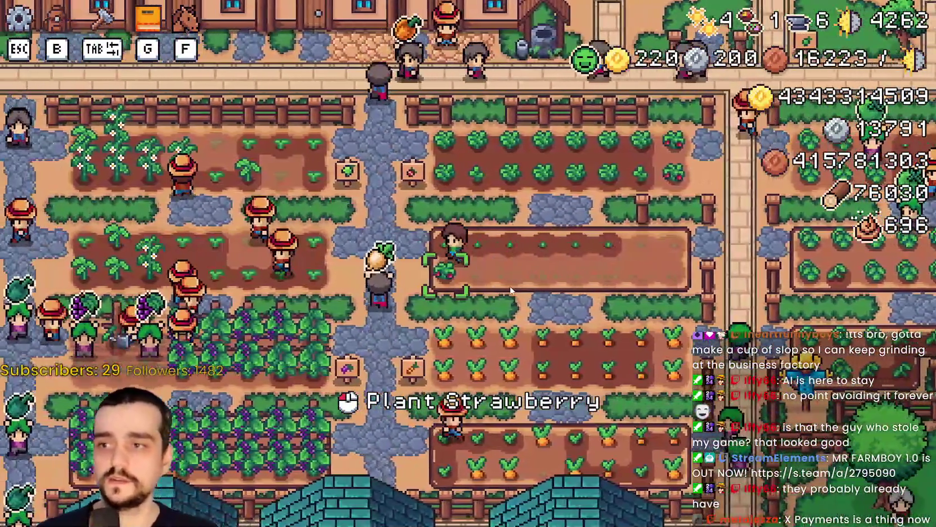
{"action": "left_click", "coordinate": [544, 254]}
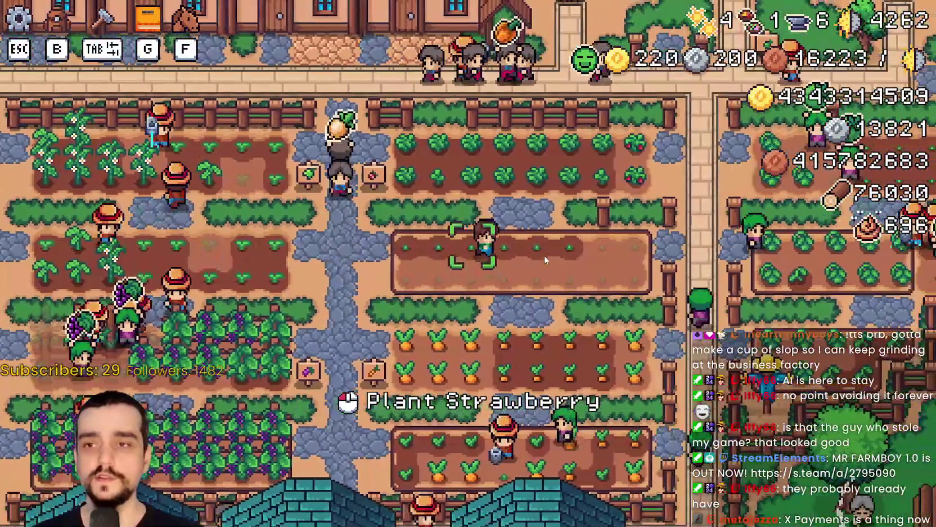
{"action": "left_click", "coordinate": [544, 255]}
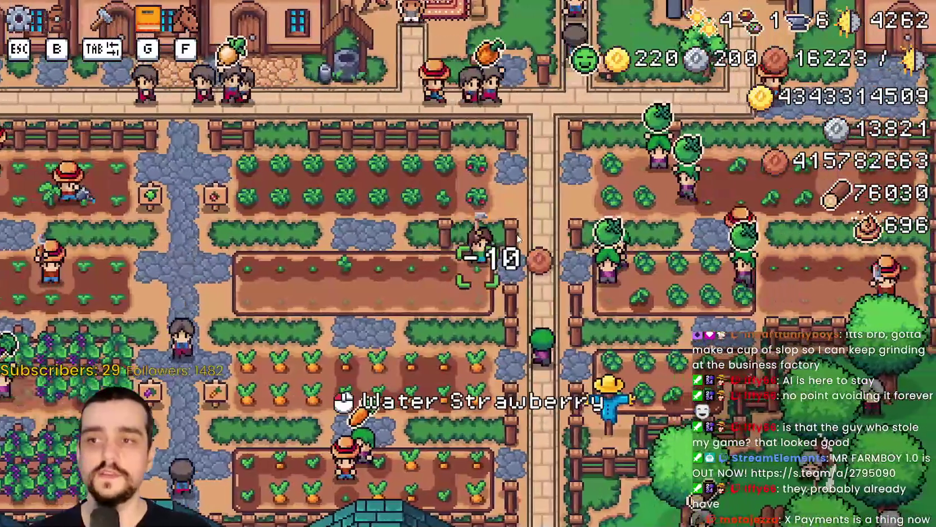
{"action": "left_click", "coordinate": [518, 239]}
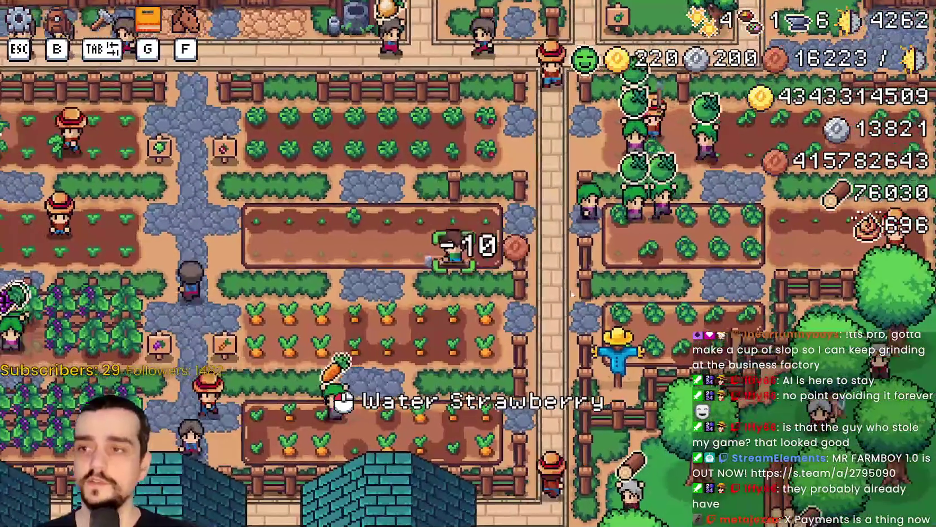
Water and replant more strawberry tiles, harvest the last ripe ones, and open Advancements with G.
{"action": "key", "text": "a"}
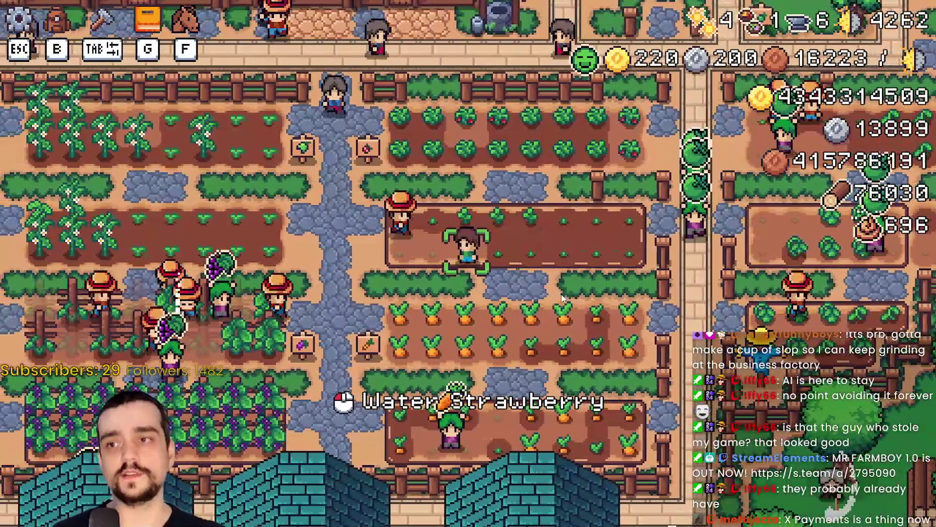
{"action": "left_click", "coordinate": [560, 310]}
{"action": "key", "text": "d"}
{"action": "left_click", "coordinate": [559, 326]}
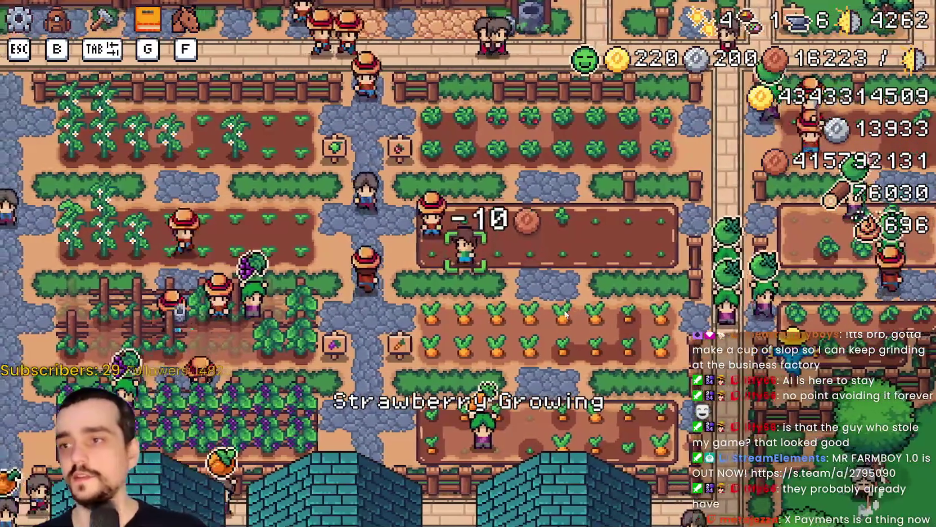
{"action": "key", "text": "w"}
{"action": "key", "text": "d"}
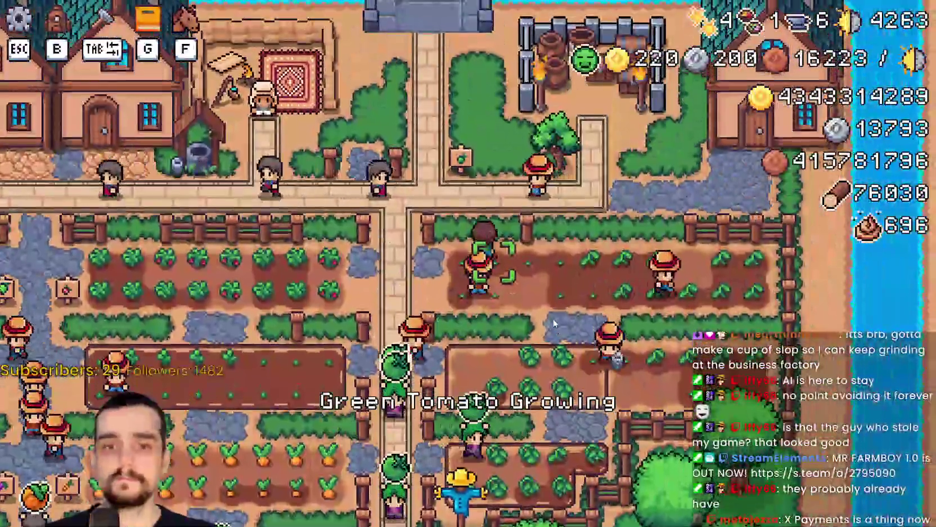
{"action": "key", "text": "a"}
{"action": "left_click", "coordinate": [550, 315]}
{"action": "left_click", "coordinate": [547, 321]}
{"action": "left_click", "coordinate": [547, 321]}
{"action": "scroll", "coordinate": [550, 320], "scroll_direction": "up", "scroll_amount": 1}
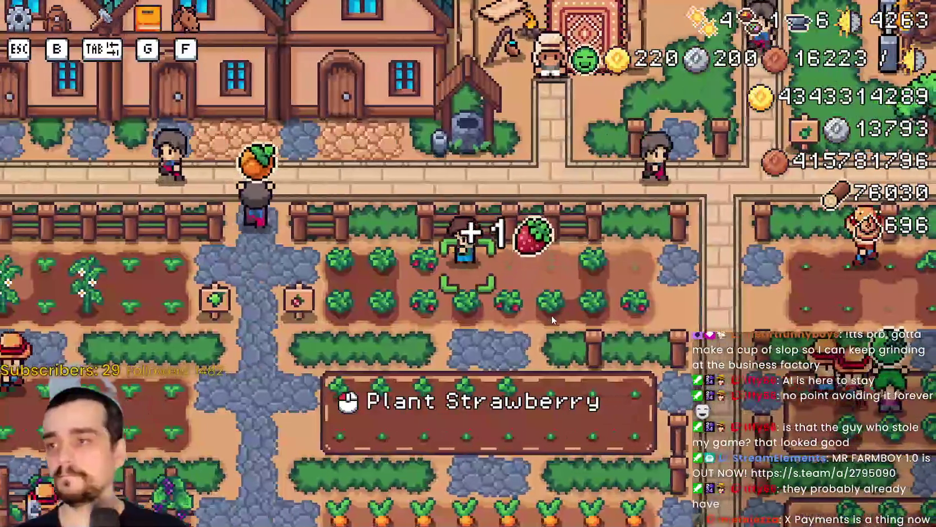
{"action": "key", "text": "g"}
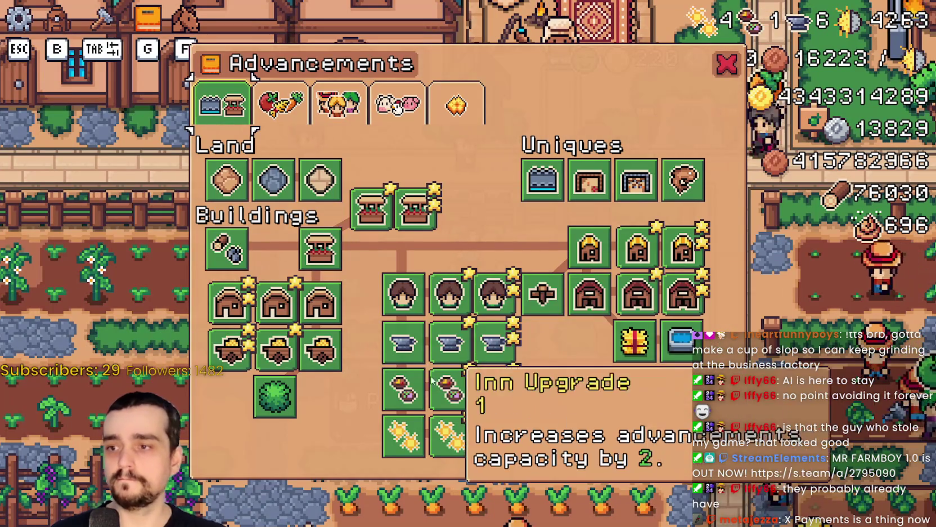
Review the Workers advancements tab, close the panel, pause, and quit the game with Alt+F4.
{"action": "left_click", "coordinate": [329, 106]}
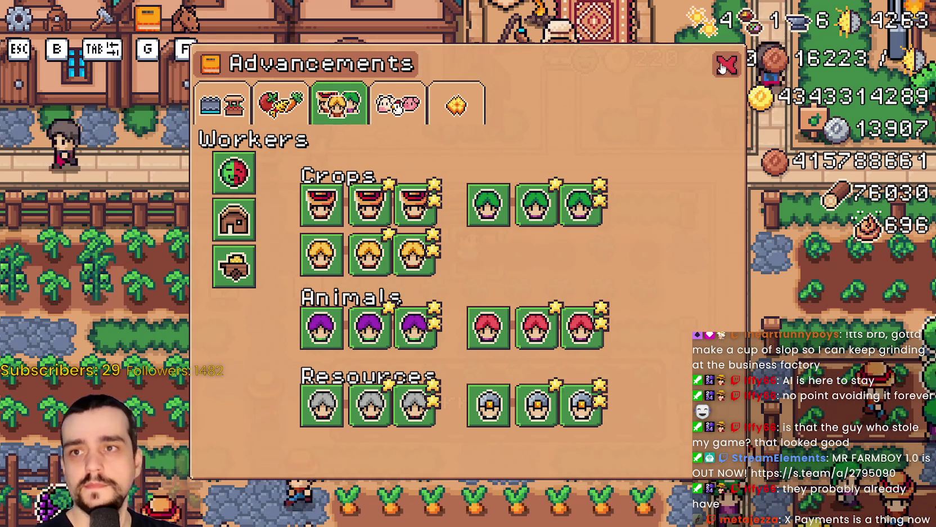
{"action": "left_click", "coordinate": [726, 64]}
{"action": "mouse_move", "coordinate": [704, 76]}
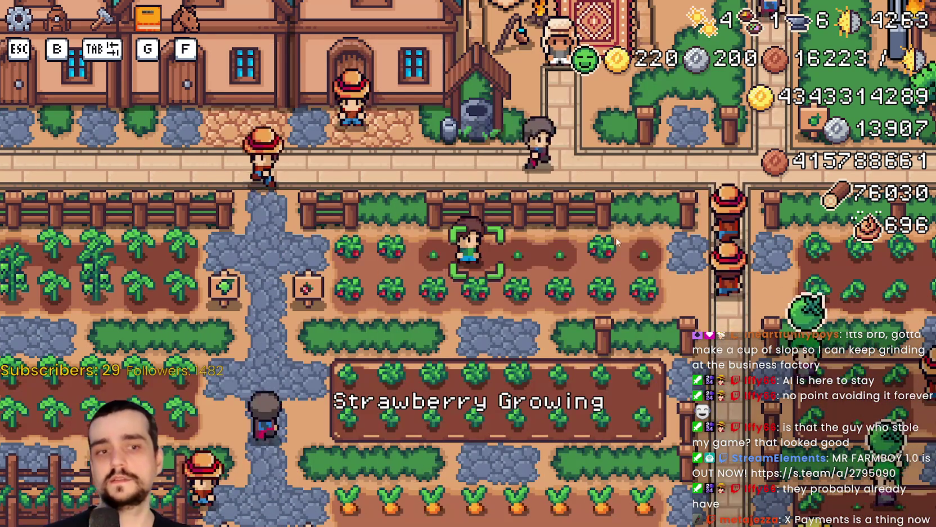
{"action": "key", "text": "Escape"}
{"action": "key", "text": "Escape"}
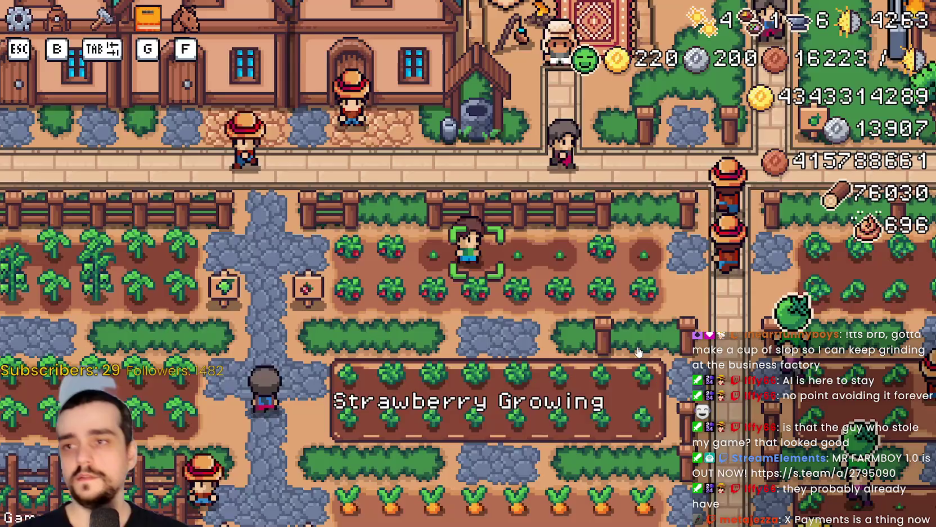
{"action": "key", "text": "alt+F4"}
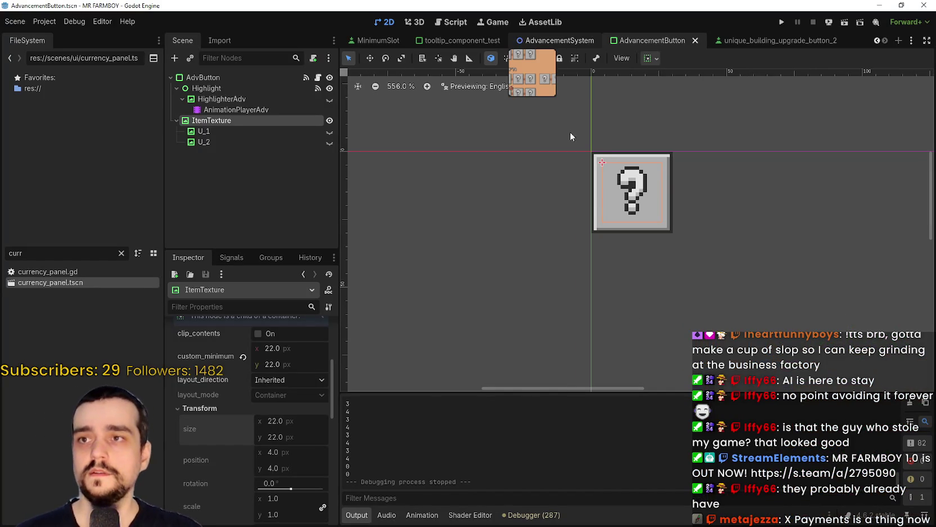
Switch to the AdvancementSystem scene, save it with Ctrl+S, and open the Editor menu.
{"action": "left_click", "coordinate": [557, 40]}
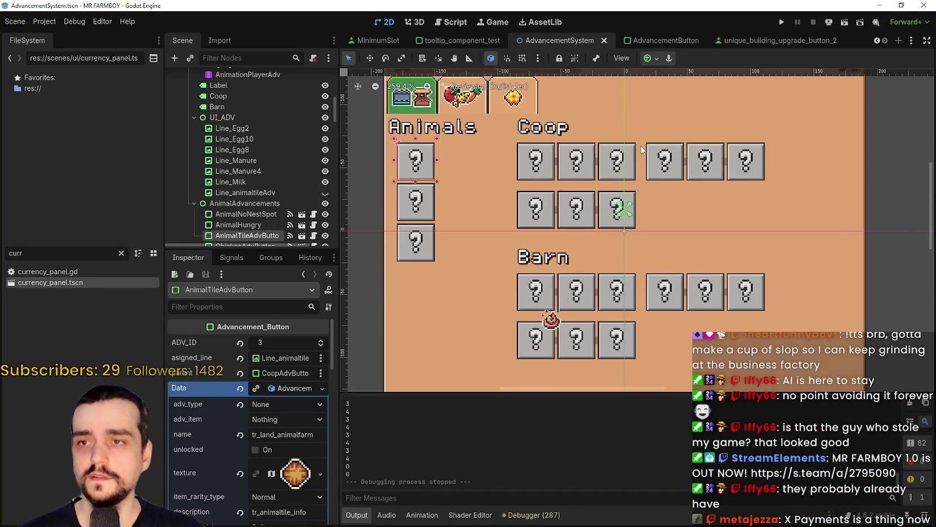
{"action": "key", "text": "ctrl+s"}
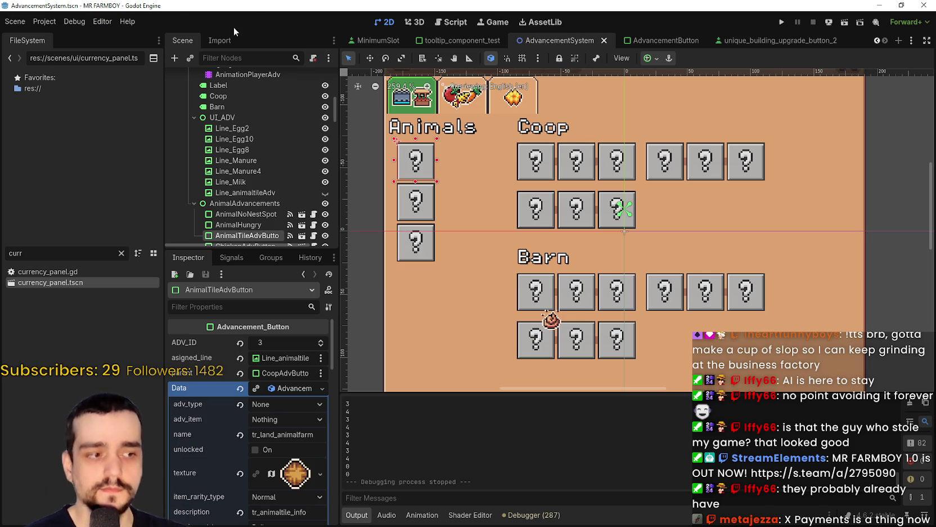
{"action": "left_click", "coordinate": [101, 22]}
{"action": "left_click", "coordinate": [80, 22]}
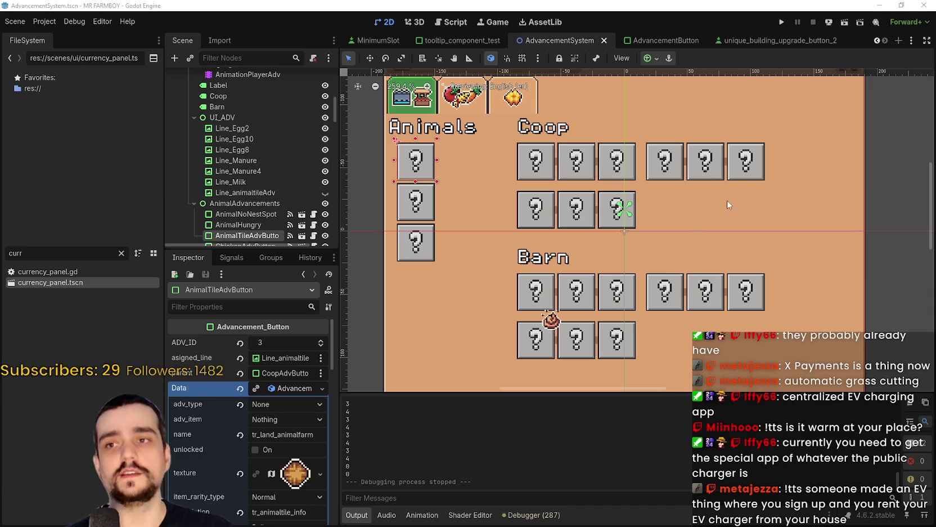
{"action": "left_click", "coordinate": [103, 22]}
{"action": "left_click", "coordinate": [74, 23]}
{"action": "left_click", "coordinate": [45, 21]}
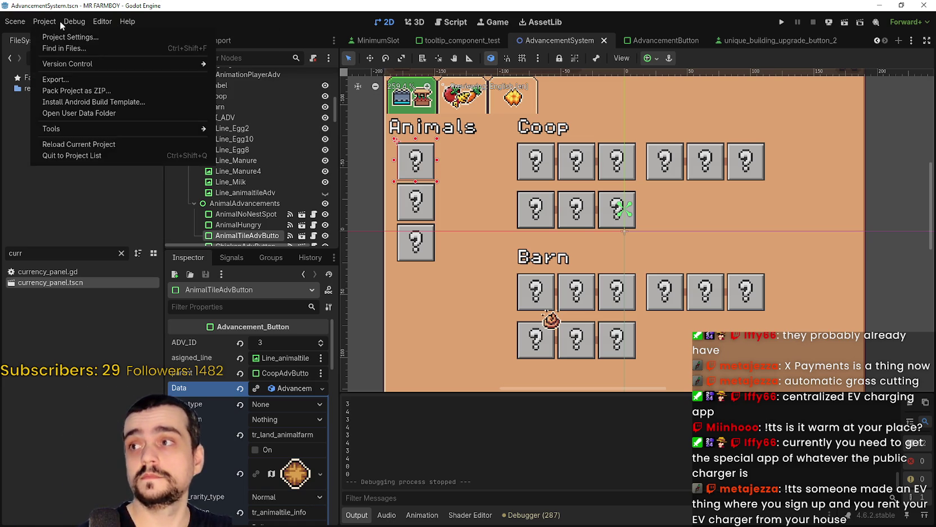
{"action": "left_click", "coordinate": [78, 22]}
{"action": "left_click", "coordinate": [102, 22]}
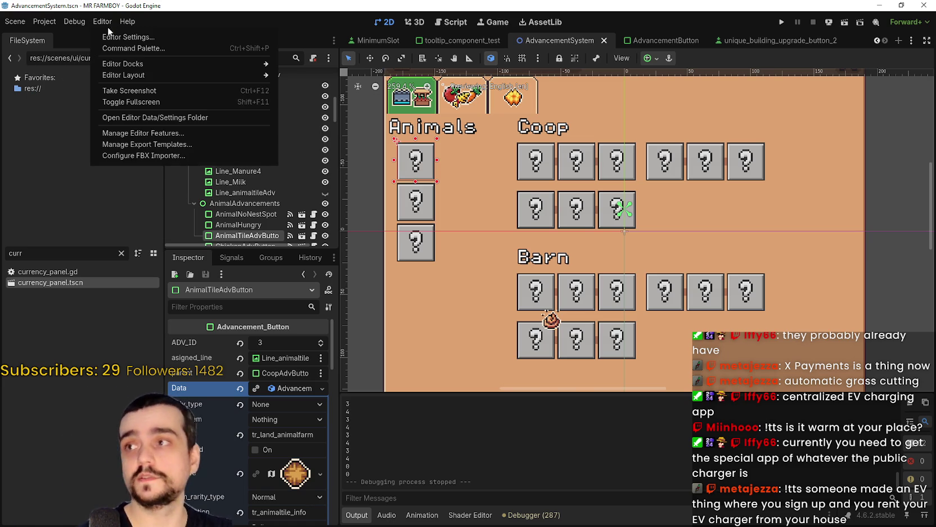
{"action": "left_click", "coordinate": [562, 259]}
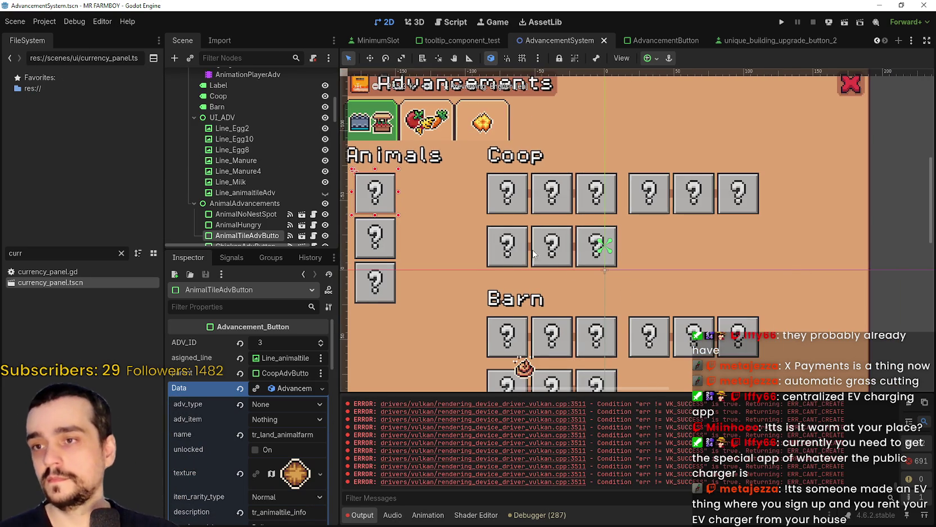
{"action": "scroll", "coordinate": [532, 236], "scroll_direction": "down", "scroll_amount": 1}
{"action": "mouse_move", "coordinate": [897, 222]}
{"action": "left_mouse_down"}
{"action": "mouse_move", "coordinate": [668, 198]}
{"action": "mouse_move", "coordinate": [614, 163]}
{"action": "left_mouse_up"}
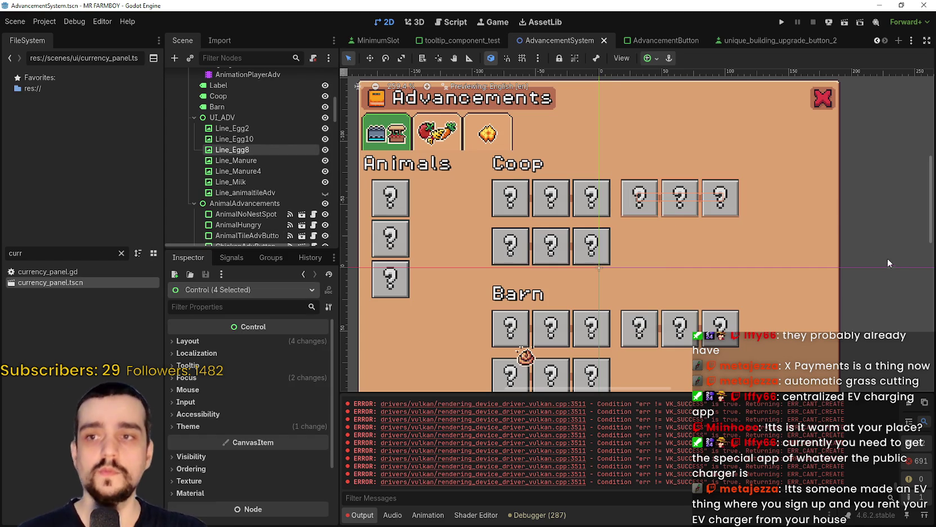
{"action": "mouse_move", "coordinate": [881, 244]}
{"action": "left_mouse_down"}
{"action": "mouse_move", "coordinate": [597, 179]}
{"action": "mouse_move", "coordinate": [629, 162]}
{"action": "mouse_move", "coordinate": [607, 161]}
{"action": "left_mouse_up"}
{"action": "left_click", "coordinate": [866, 231]}
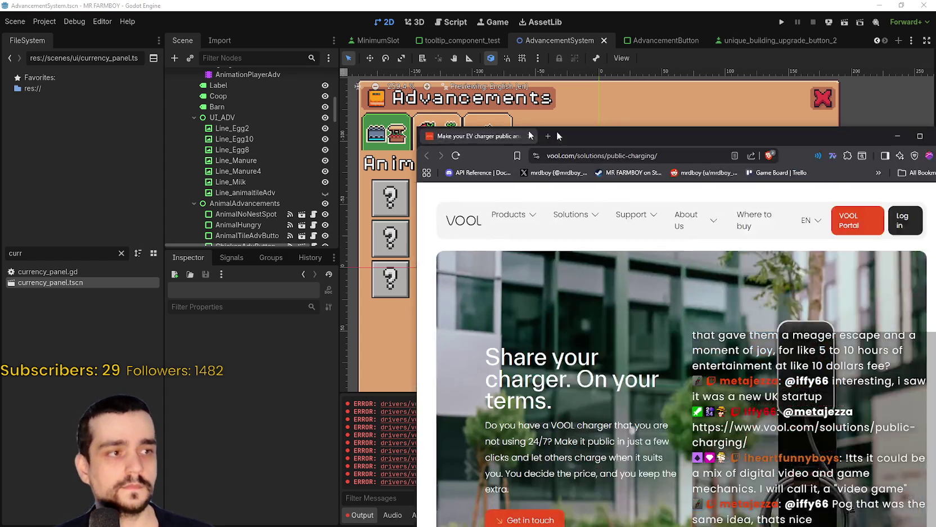
{"action": "left_click_drag", "start_coordinate": [556, 131], "coordinate": [419, 65]}
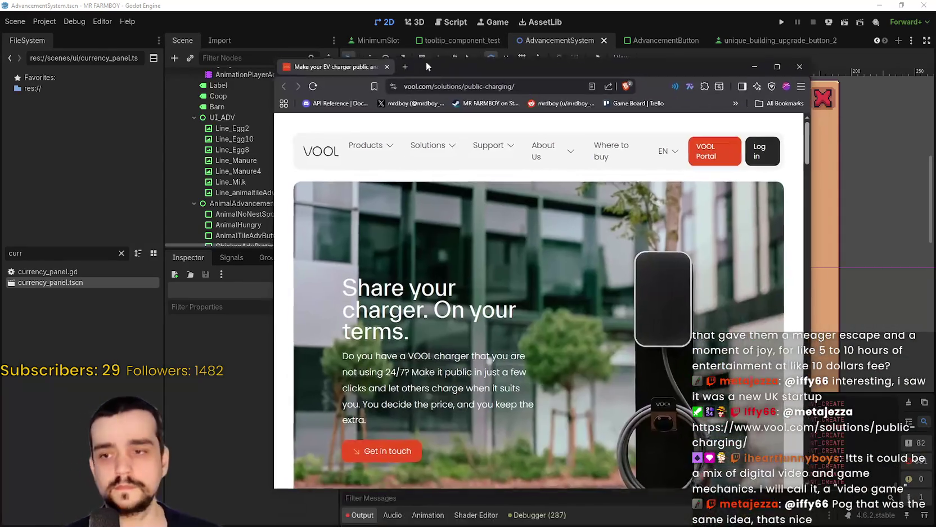
Scroll down through the VOOL public-charging page, then glance back at the Godot editor.
{"action": "scroll", "coordinate": [501, 357], "scroll_direction": "down", "scroll_amount": 5}
{"action": "scroll", "coordinate": [542, 326], "scroll_direction": "down", "scroll_amount": 4}
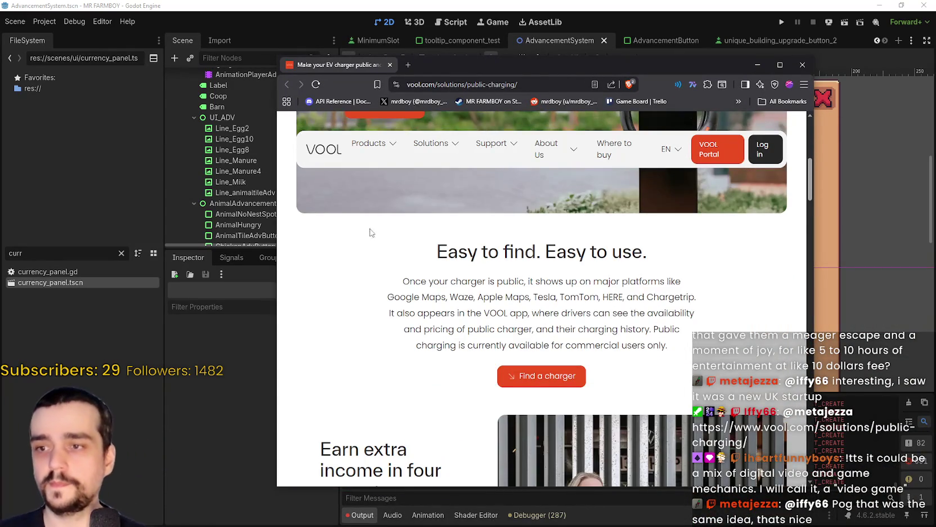
{"action": "scroll", "coordinate": [360, 228], "scroll_direction": "down", "scroll_amount": 3}
{"action": "scroll", "coordinate": [416, 255], "scroll_direction": "down", "scroll_amount": 3}
{"action": "scroll", "coordinate": [413, 253], "scroll_direction": "up", "scroll_amount": 4}
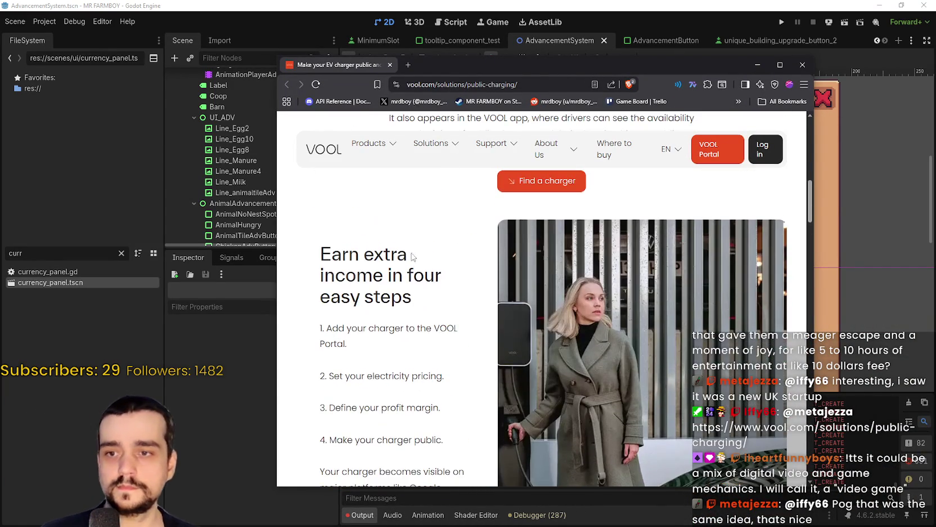
{"action": "scroll", "coordinate": [394, 296], "scroll_direction": "down", "scroll_amount": 3}
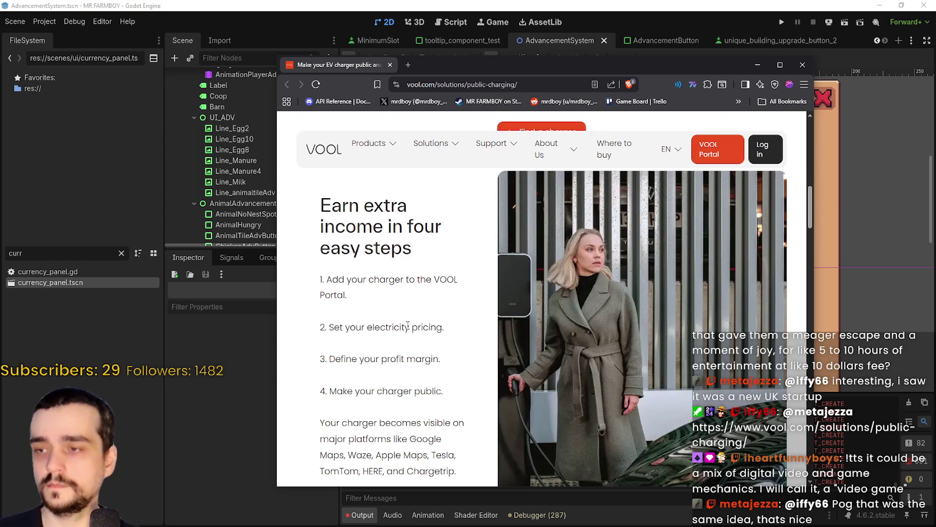
{"action": "scroll", "coordinate": [400, 298], "scroll_direction": "down", "scroll_amount": 8}
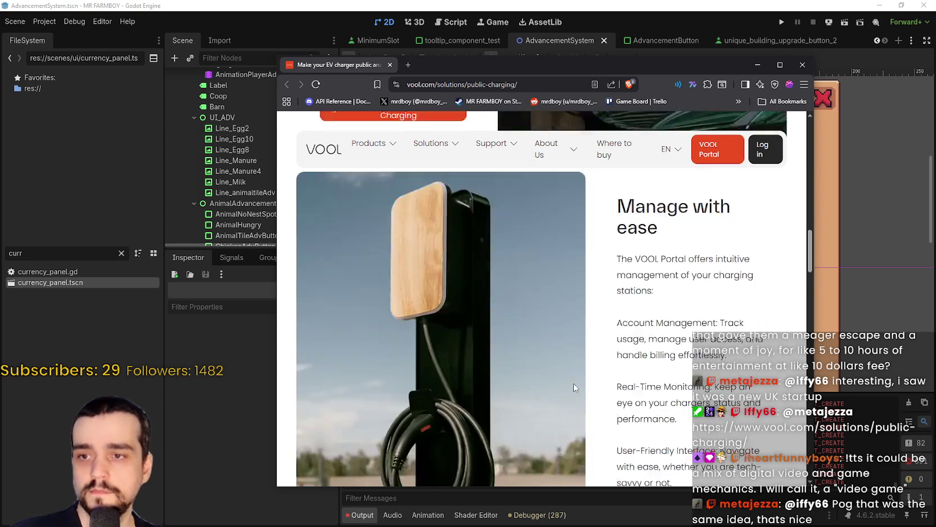
{"action": "scroll", "coordinate": [601, 284], "scroll_direction": "down", "scroll_amount": 5}
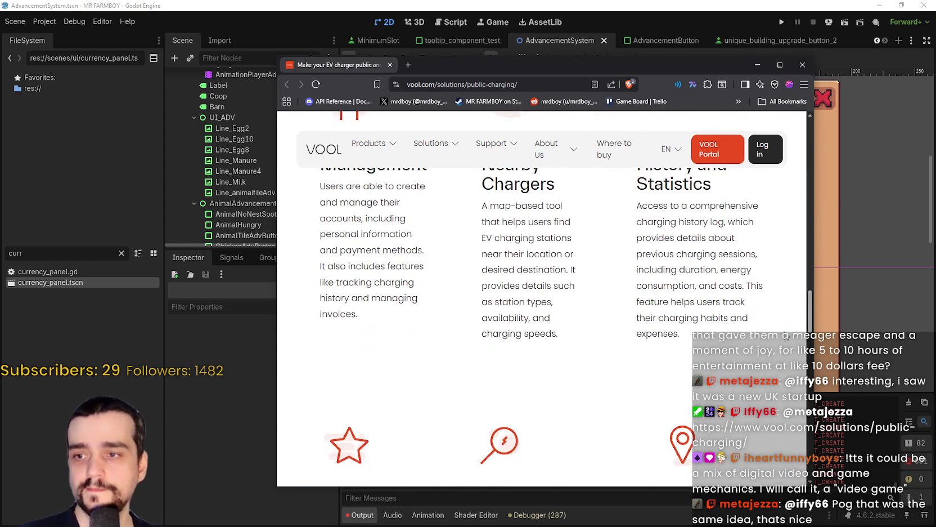
{"action": "scroll", "coordinate": [811, 312], "scroll_direction": "down", "scroll_amount": 2}
{"action": "left_click_drag", "start_coordinate": [819, 358], "coordinate": [827, 132]}
{"action": "scroll", "coordinate": [542, 309], "scroll_direction": "down", "scroll_amount": 1}
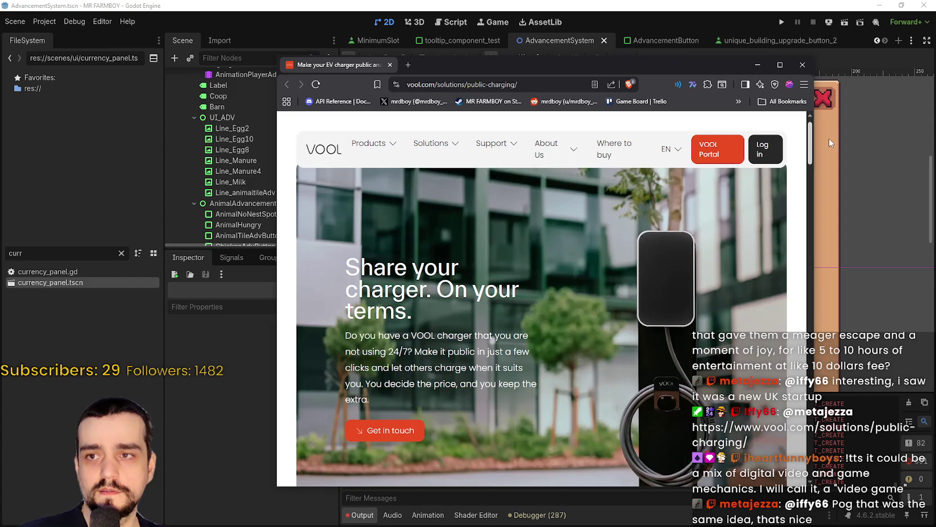
{"action": "key", "text": "alt+Tab"}
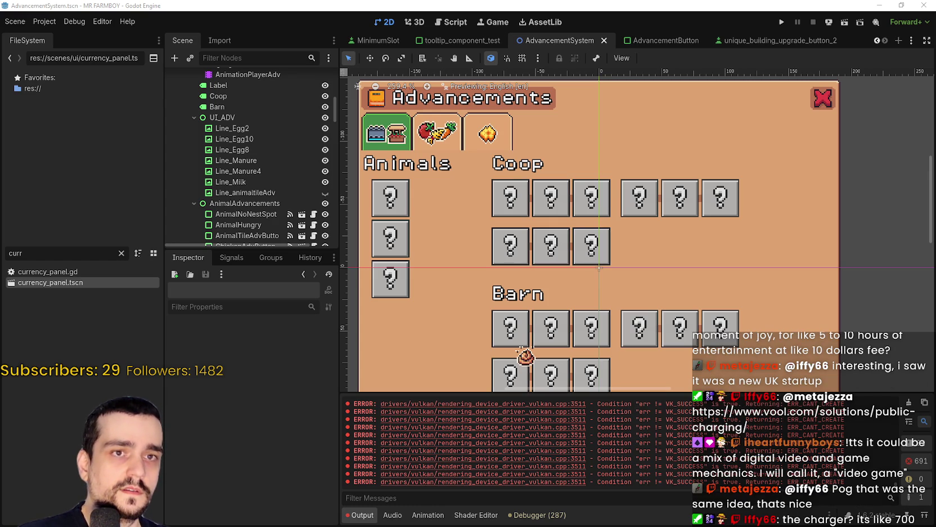
Move the browser window and keep scrolling through the VOOL page.
{"action": "mouse_move", "coordinate": [934, 84]}
{"action": "left_mouse_down"}
{"action": "mouse_move", "coordinate": [693, 84]}
{"action": "mouse_move", "coordinate": [483, 31]}
{"action": "left_mouse_up"}
{"action": "scroll", "coordinate": [506, 320], "scroll_direction": "down", "scroll_amount": 3}
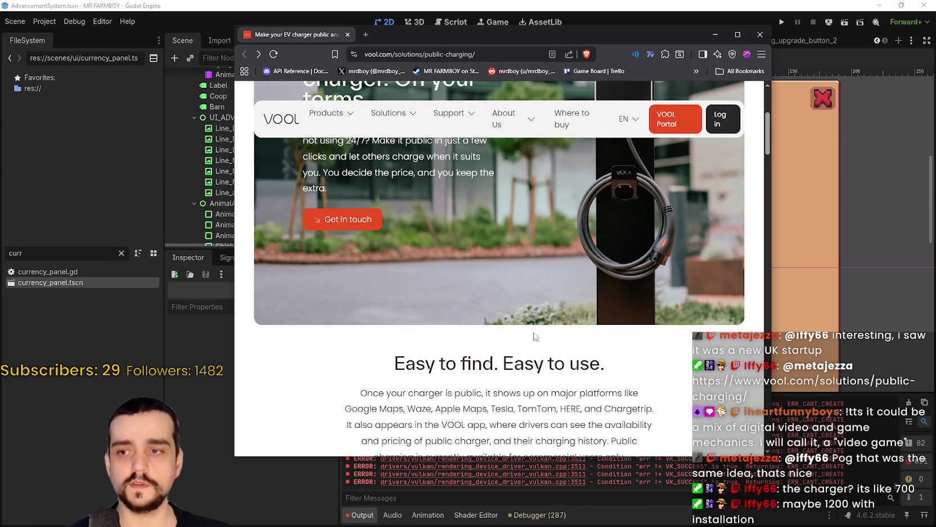
{"action": "scroll", "coordinate": [560, 342], "scroll_direction": "down", "scroll_amount": 1}
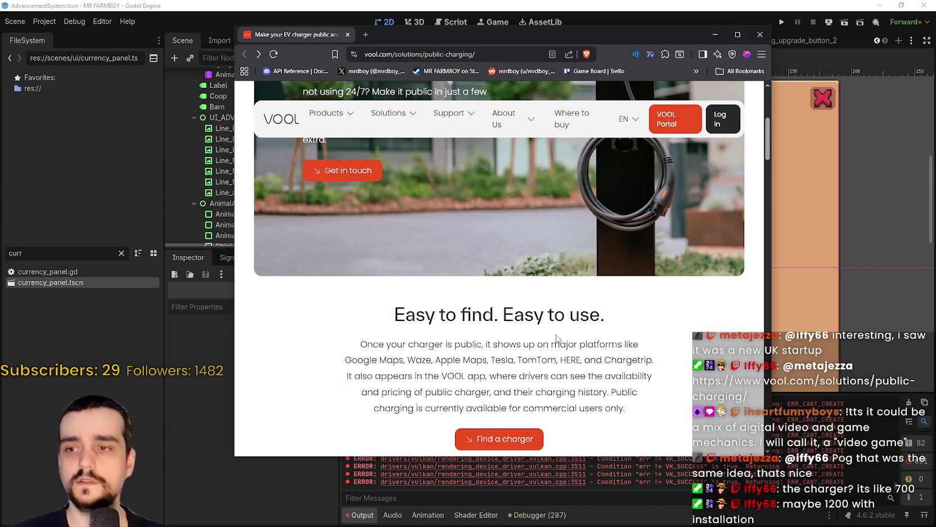
{"action": "scroll", "coordinate": [551, 340], "scroll_direction": "up", "scroll_amount": 2}
{"action": "scroll", "coordinate": [543, 340], "scroll_direction": "down", "scroll_amount": 2}
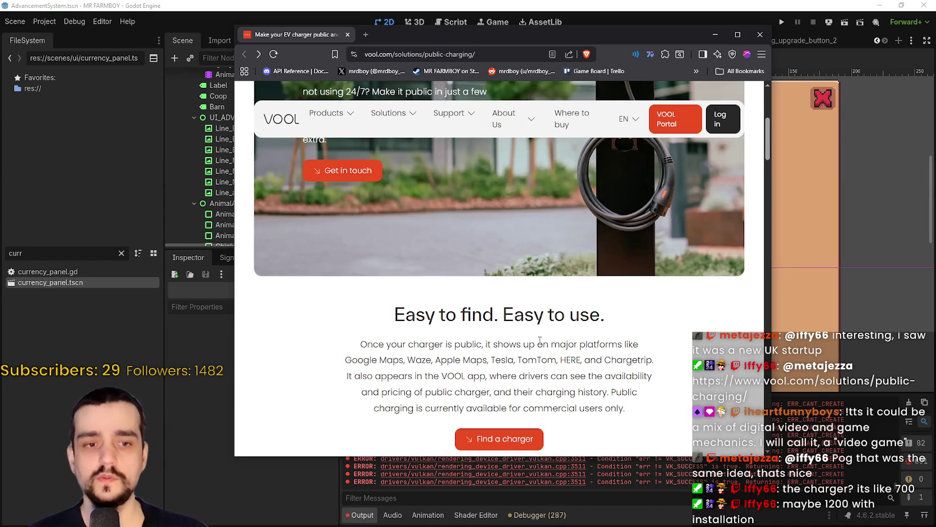
{"action": "scroll", "coordinate": [563, 318], "scroll_direction": "up", "scroll_amount": 2}
{"action": "scroll", "coordinate": [566, 325], "scroll_direction": "down", "scroll_amount": 2}
{"action": "scroll", "coordinate": [555, 343], "scroll_direction": "up", "scroll_amount": 4}
{"action": "scroll", "coordinate": [543, 364], "scroll_direction": "down", "scroll_amount": 2}
{"action": "scroll", "coordinate": [568, 361], "scroll_direction": "up", "scroll_amount": 3}
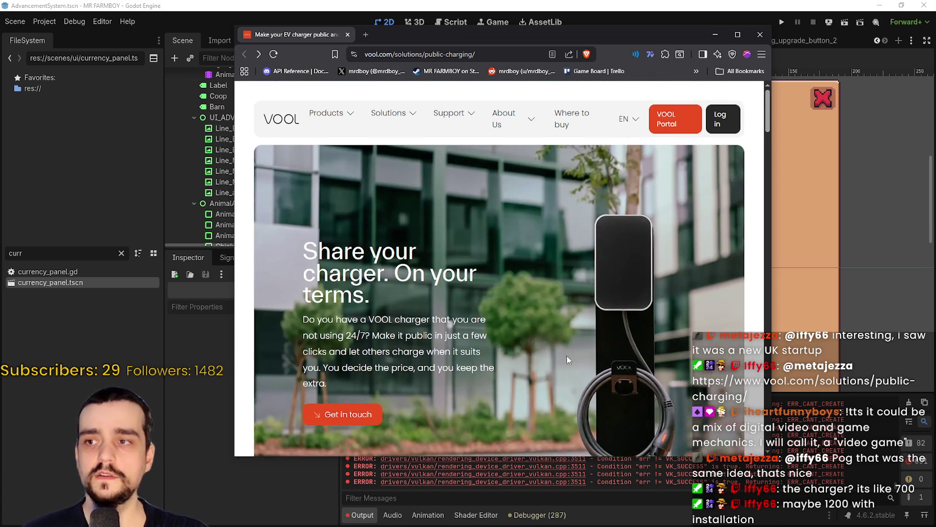
{"action": "scroll", "coordinate": [569, 346], "scroll_direction": "down", "scroll_amount": 4}
{"action": "scroll", "coordinate": [568, 344], "scroll_direction": "up", "scroll_amount": 3}
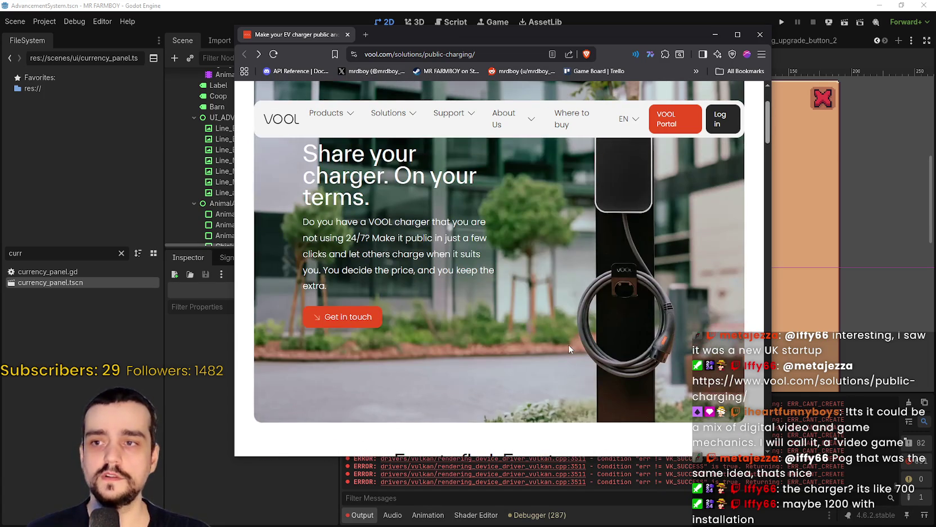
{"action": "scroll", "coordinate": [569, 340], "scroll_direction": "down", "scroll_amount": 3}
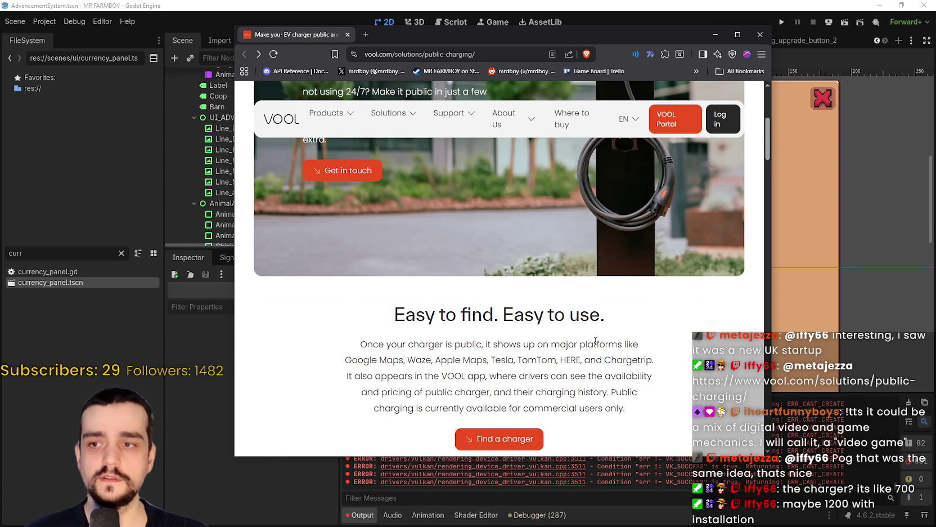
Highlight the 'Easy to find. Easy to use.' heading and paragraph lines, then close the browser.
{"action": "left_click_drag", "start_coordinate": [586, 319], "coordinate": [394, 314]}
{"action": "left_click_drag", "start_coordinate": [394, 314], "coordinate": [631, 314]}
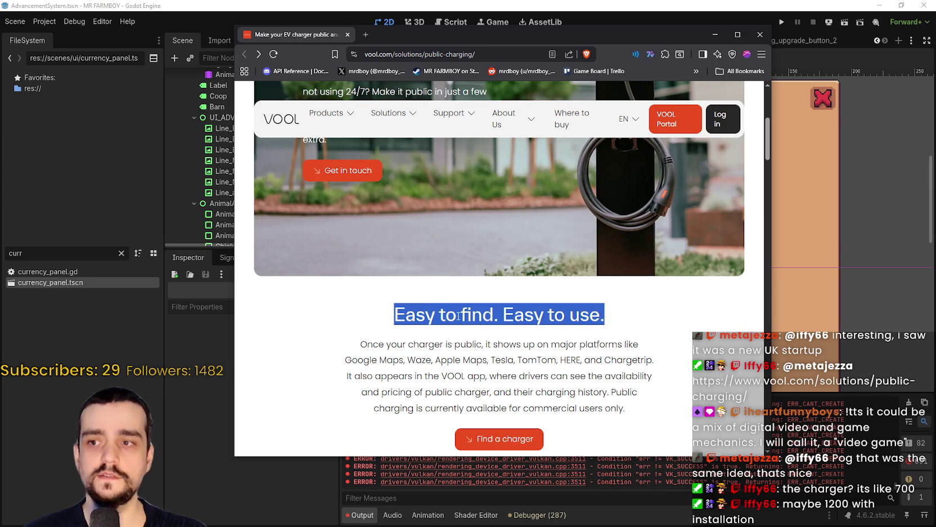
{"action": "left_click", "coordinate": [430, 313]}
{"action": "left_click_drag", "start_coordinate": [422, 313], "coordinate": [626, 343]}
{"action": "scroll", "coordinate": [622, 292], "scroll_direction": "up", "scroll_amount": 3}
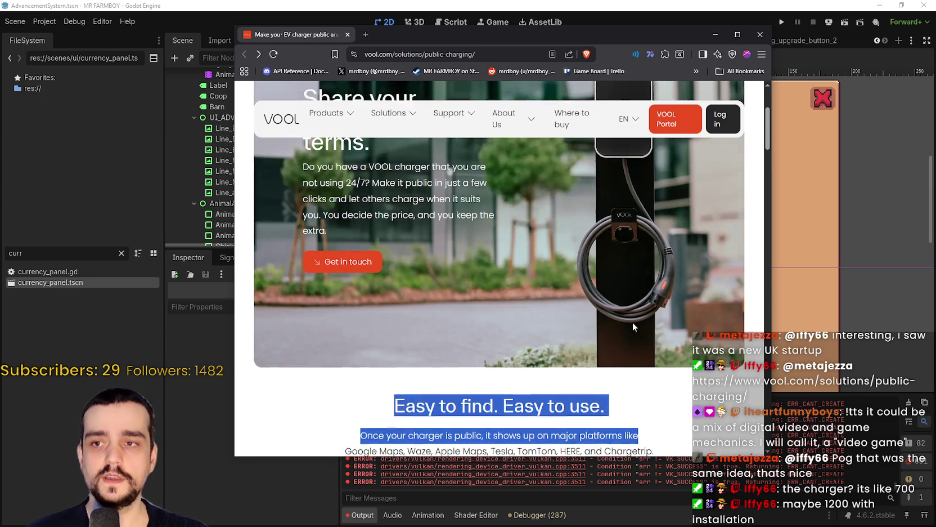
{"action": "scroll", "coordinate": [611, 331], "scroll_direction": "down", "scroll_amount": 3}
{"action": "left_click", "coordinate": [613, 316]}
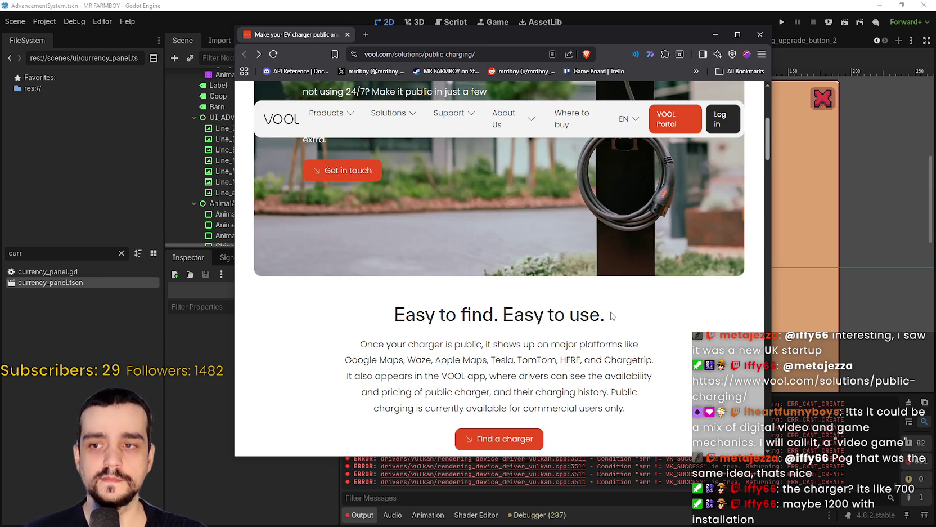
{"action": "left_click_drag", "start_coordinate": [273, 284], "coordinate": [395, 304]}
{"action": "left_click", "coordinate": [625, 341]}
{"action": "mouse_move", "coordinate": [652, 345]}
{"action": "left_mouse_down"}
{"action": "mouse_move", "coordinate": [434, 314]}
{"action": "mouse_move", "coordinate": [368, 170]}
{"action": "left_mouse_up"}
{"action": "left_click_drag", "start_coordinate": [572, 371], "coordinate": [585, 360]}
{"action": "left_click", "coordinate": [626, 336]}
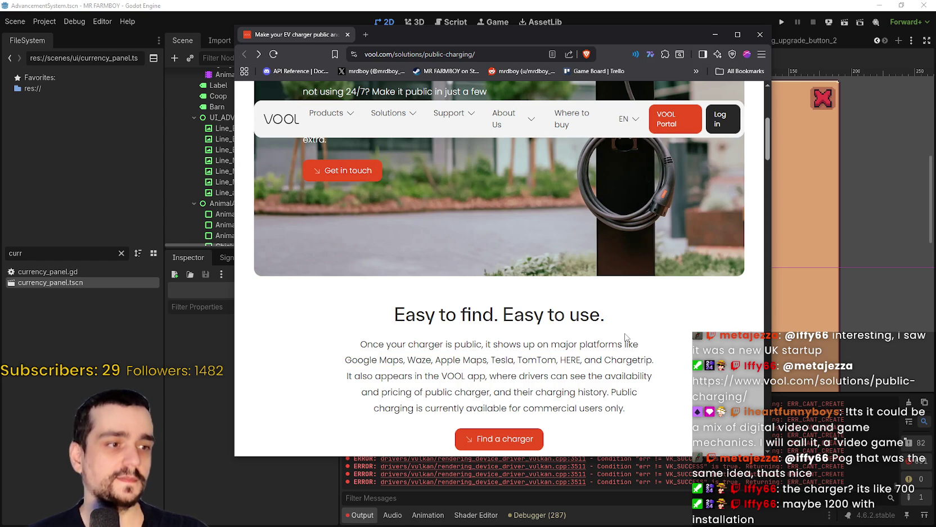
{"action": "left_click", "coordinate": [347, 35]}
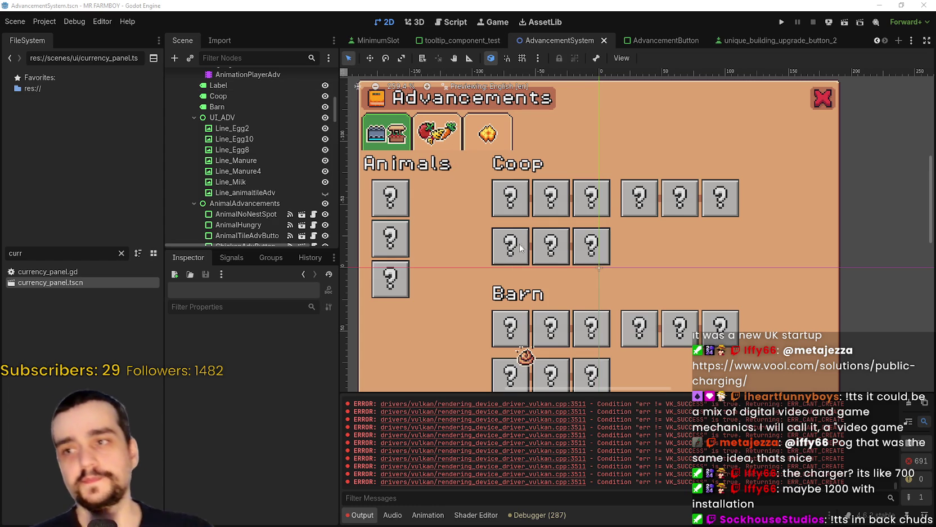
Select the AnimalNoNestSpot and AnimalHungry boxes, then the slots' HBoxContainer.
{"action": "scroll", "coordinate": [457, 229], "scroll_direction": "up", "scroll_amount": 2}
{"action": "scroll", "coordinate": [412, 220], "scroll_direction": "left", "scroll_amount": 2}
{"action": "left_click", "coordinate": [474, 213]}
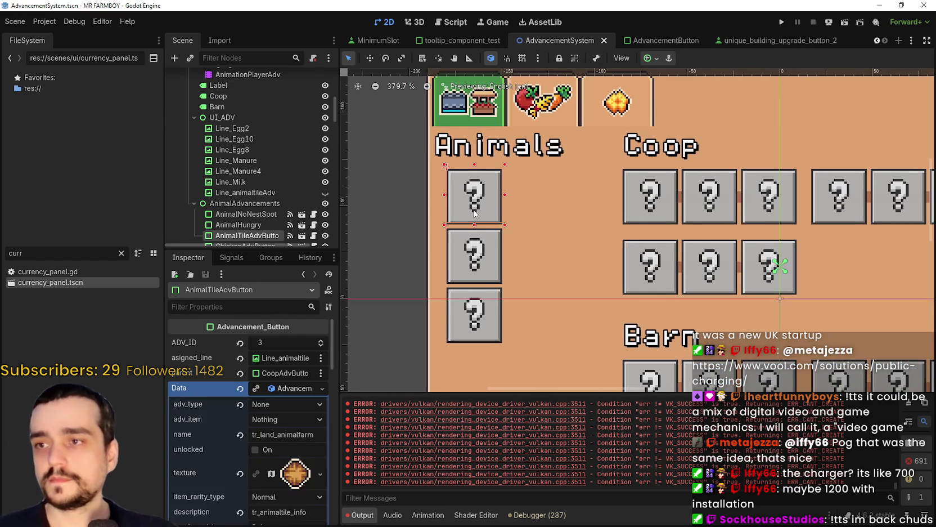
{"action": "scroll", "coordinate": [476, 213], "scroll_direction": "up", "scroll_amount": 1}
{"action": "left_click", "coordinate": [477, 258]}
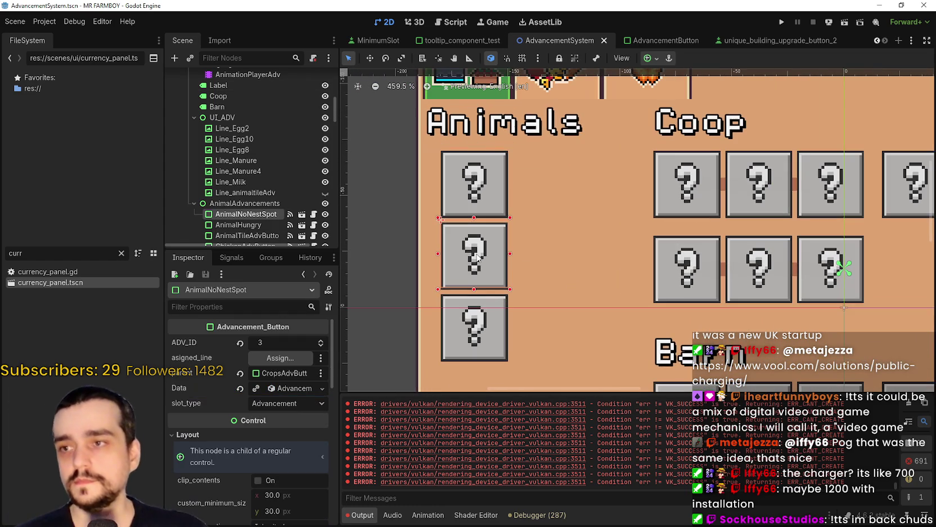
{"action": "left_click", "coordinate": [478, 330], "text": "shift"}
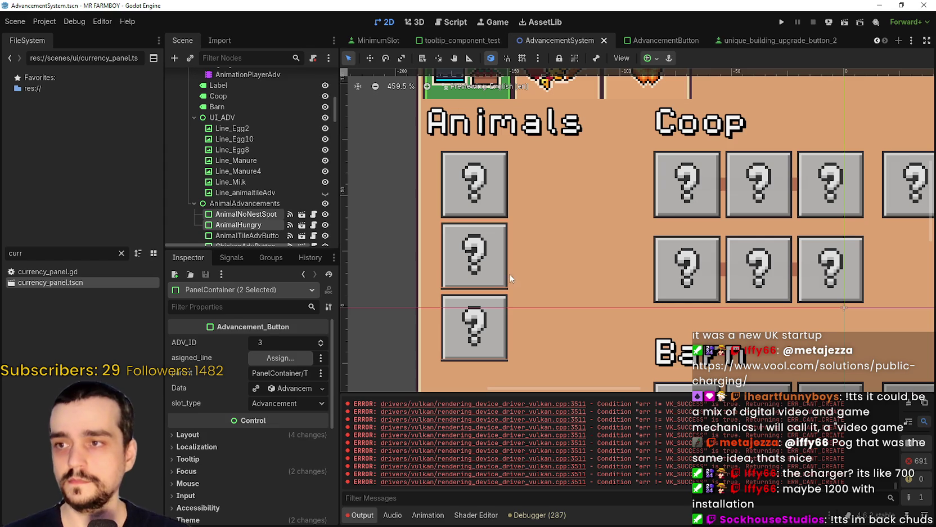
{"action": "left_click", "coordinate": [557, 243]}
Box-select the Coop row, undo the accidental AdvancementSystem nudge, and clear the selection.
{"action": "scroll", "coordinate": [557, 243], "scroll_direction": "down", "scroll_amount": 2}
{"action": "left_click", "coordinate": [677, 205]}
{"action": "scroll", "coordinate": [677, 205], "scroll_direction": "down", "scroll_amount": 1}
{"action": "scroll", "coordinate": [734, 207], "scroll_direction": "down", "scroll_amount": 1}
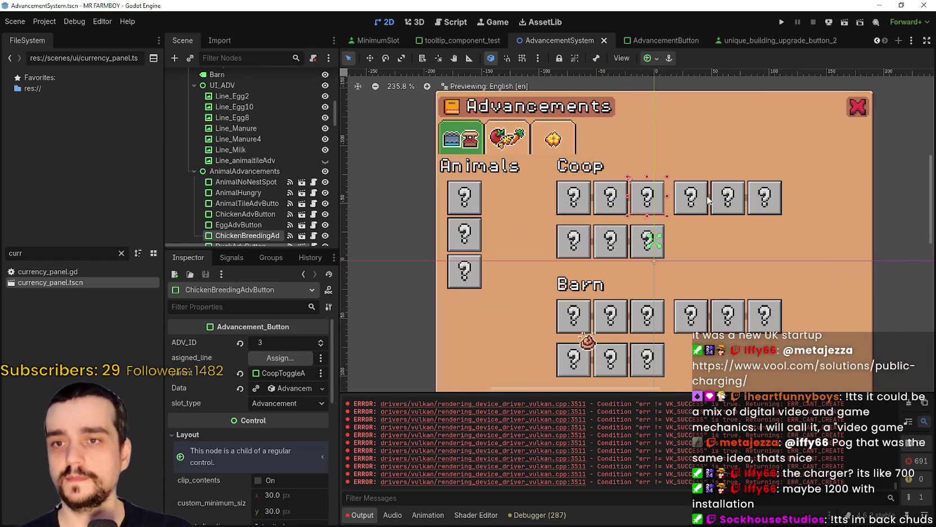
{"action": "mouse_move", "coordinate": [892, 172]}
{"action": "left_mouse_down"}
{"action": "mouse_move", "coordinate": [589, 230]}
{"action": "mouse_move", "coordinate": [583, 262]}
{"action": "left_mouse_up"}
{"action": "scroll", "coordinate": [606, 242], "scroll_direction": "up", "scroll_amount": 1}
{"action": "key", "text": "Right"}
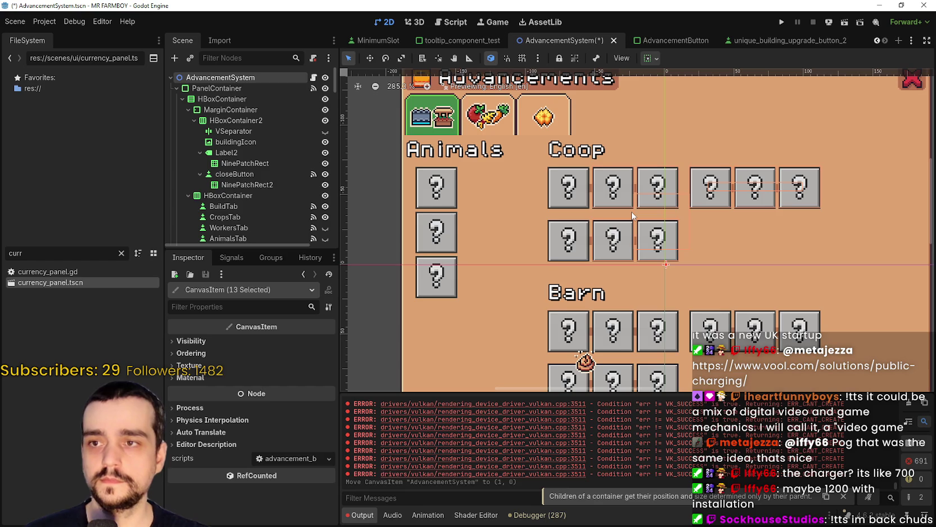
{"action": "key", "text": "ctrl+z"}
{"action": "scroll", "coordinate": [691, 220], "scroll_direction": "down", "scroll_amount": 1}
{"action": "left_click", "coordinate": [854, 222]}
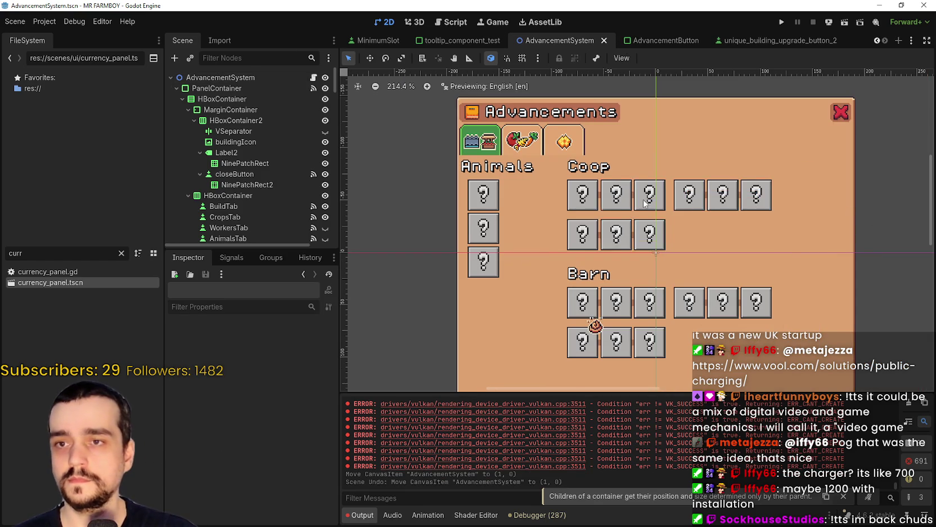
{"action": "scroll", "coordinate": [627, 203], "scroll_direction": "up", "scroll_amount": 2}
Shift-select the later Coop slot boxes from EggAdvButton onward and nudge them right.
{"action": "left_click", "coordinate": [600, 207]}
{"action": "left_click", "coordinate": [670, 202], "text": "shift"}
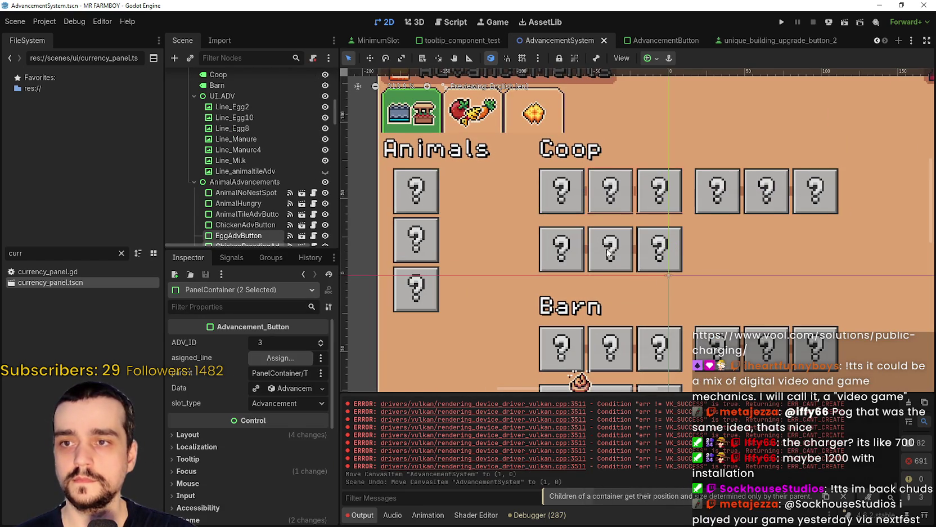
{"action": "scroll", "coordinate": [680, 178], "scroll_direction": "up", "scroll_amount": 4}
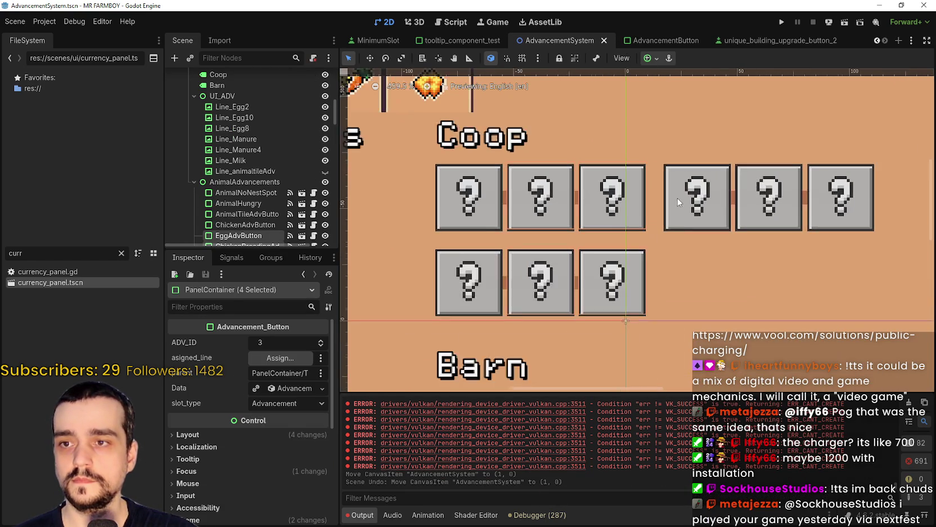
{"action": "left_click", "coordinate": [702, 179], "text": "shift"}
{"action": "left_click", "coordinate": [755, 174], "text": "shift"}
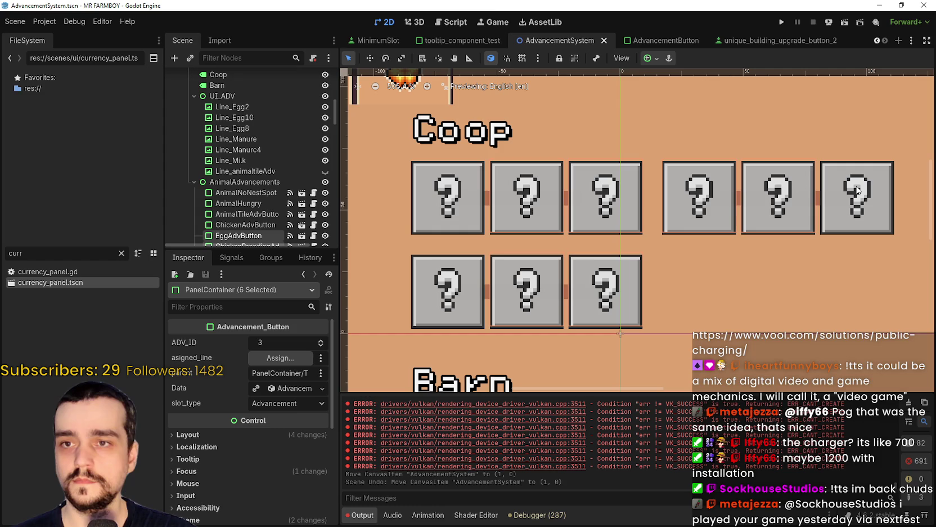
{"action": "left_click", "coordinate": [857, 189], "text": "shift"}
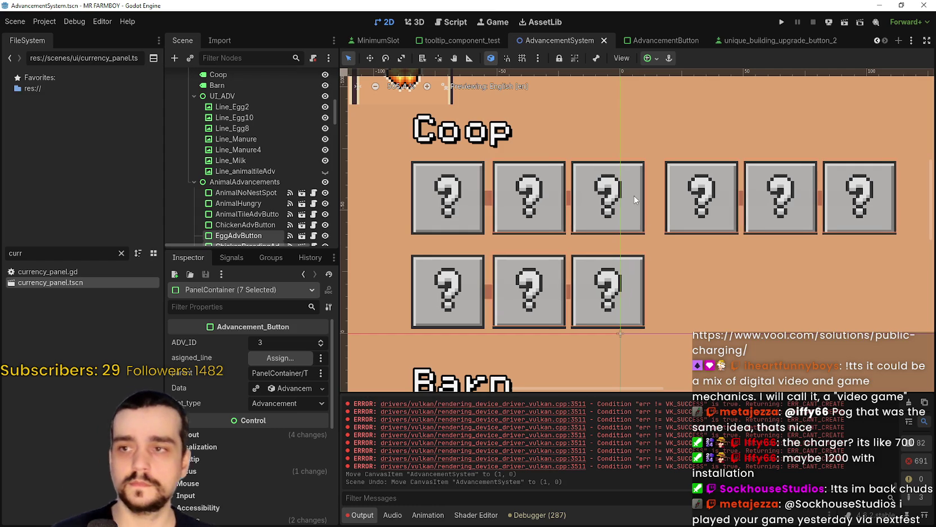
{"action": "key", "text": "Right"}
{"action": "key", "text": "Right"}
{"action": "key", "text": "Right"}
{"action": "key", "text": "Right"}
{"action": "key", "text": "Right"}
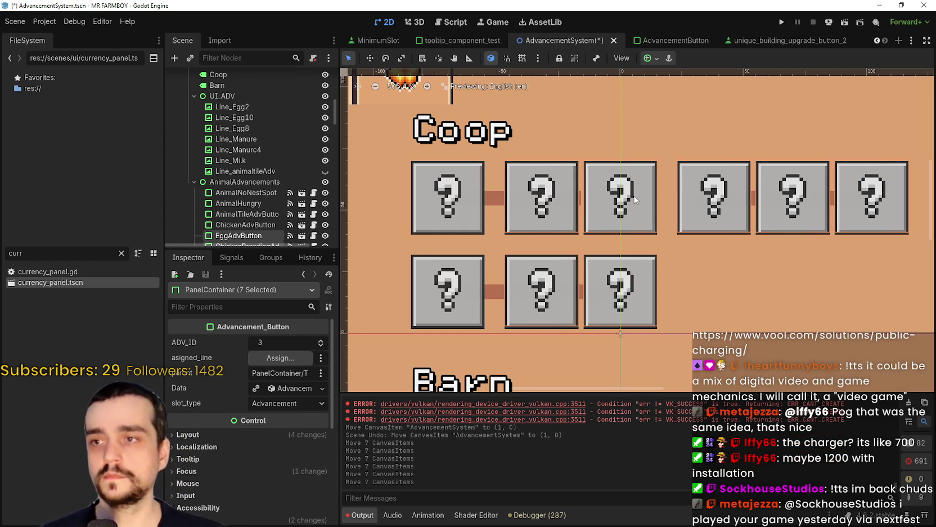
Select the five Coop slot boxes and nudge them one unit to the right.
{"action": "scroll", "coordinate": [625, 199], "scroll_direction": "down", "scroll_amount": 3}
{"action": "left_click", "coordinate": [902, 217]}
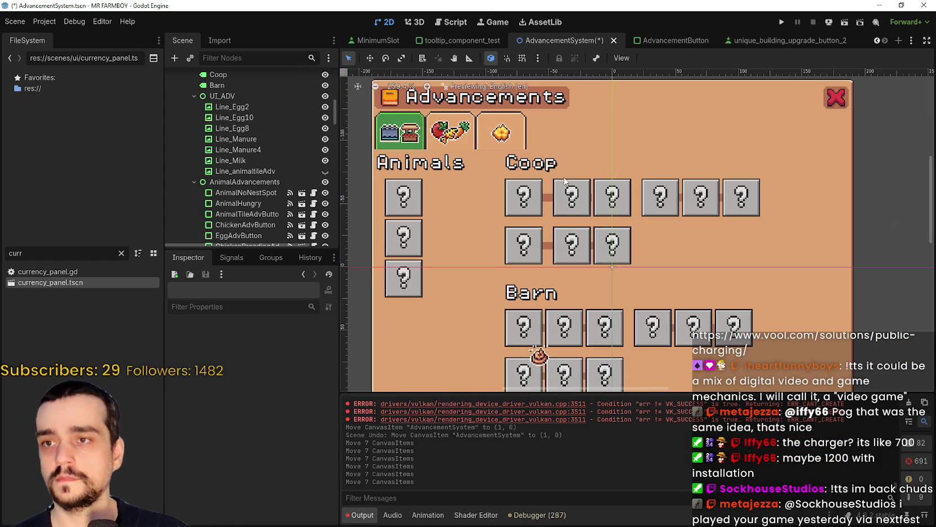
{"action": "scroll", "coordinate": [565, 176], "scroll_direction": "up", "scroll_amount": 4}
{"action": "left_click", "coordinate": [619, 201]}
{"action": "left_click", "coordinate": [618, 273], "text": "shift"}
{"action": "left_click", "coordinate": [699, 204], "text": "shift"}
{"action": "left_click", "coordinate": [762, 206], "text": "shift"}
{"action": "left_click", "coordinate": [819, 207], "text": "shift"}
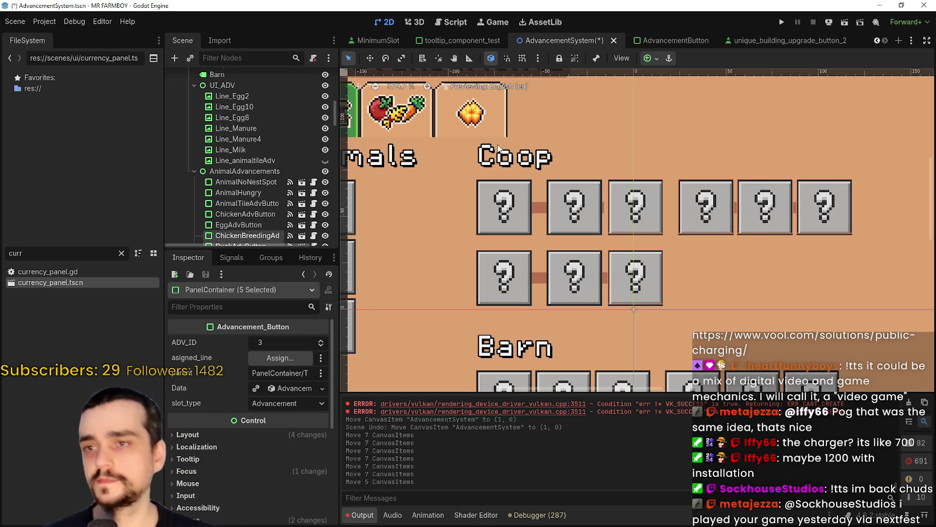
{"action": "scroll", "coordinate": [673, 193], "scroll_direction": "down", "scroll_amount": 3}
{"action": "scroll", "coordinate": [682, 233], "scroll_direction": "right", "scroll_amount": 3}
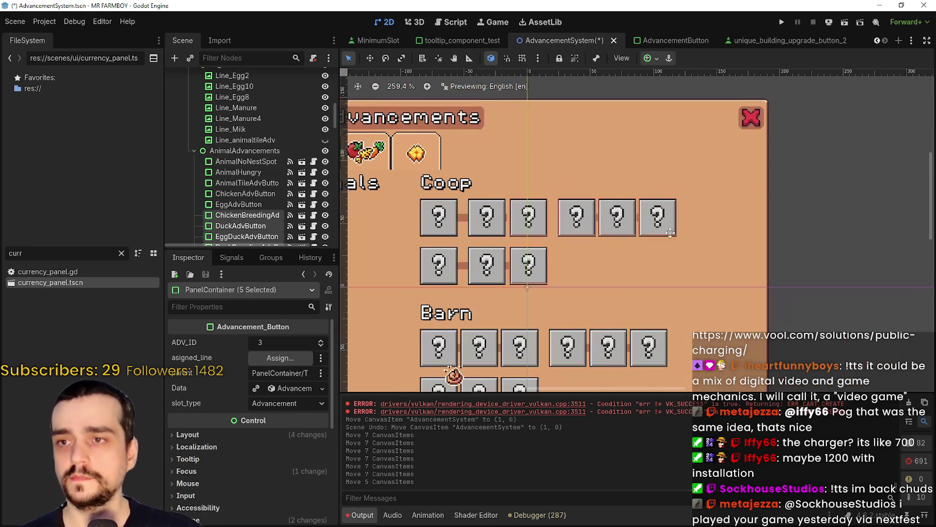
{"action": "key", "text": "Right"}
{"action": "key", "text": "Left"}
{"action": "key", "text": "Right"}
{"action": "key", "text": "Left"}
{"action": "key", "text": "Right"}
{"action": "key", "text": "Left"}
{"action": "key", "text": "Right"}
{"action": "key", "text": "Left"}
{"action": "key", "text": "Right"}
{"action": "key", "text": "Right"}
{"action": "key", "text": "Right"}
Shift the last two Coop boxes, including EggDuckAdvButton, about 15 px to the right.
{"action": "scroll", "coordinate": [653, 248], "scroll_direction": "up", "scroll_amount": 5}
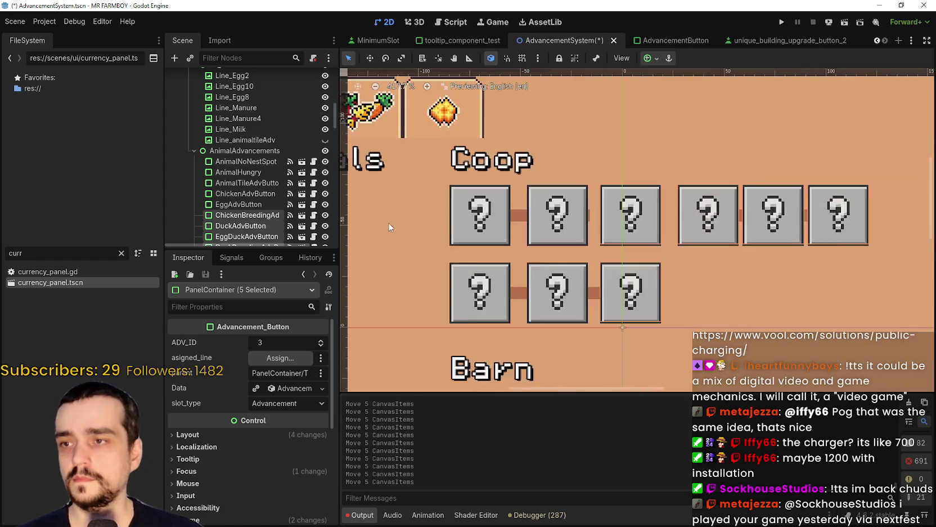
{"action": "scroll", "coordinate": [565, 231], "scroll_direction": "down", "scroll_amount": 5}
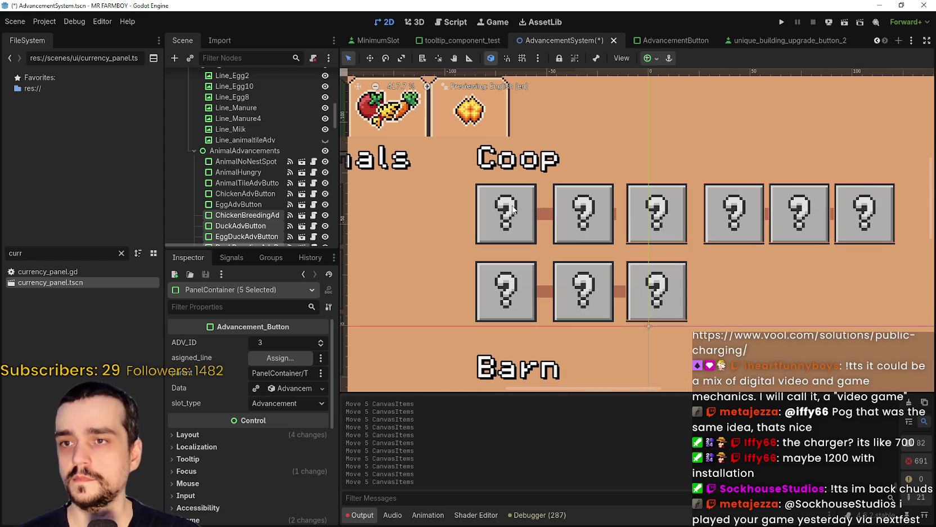
{"action": "scroll", "coordinate": [512, 209], "scroll_direction": "down", "scroll_amount": 3}
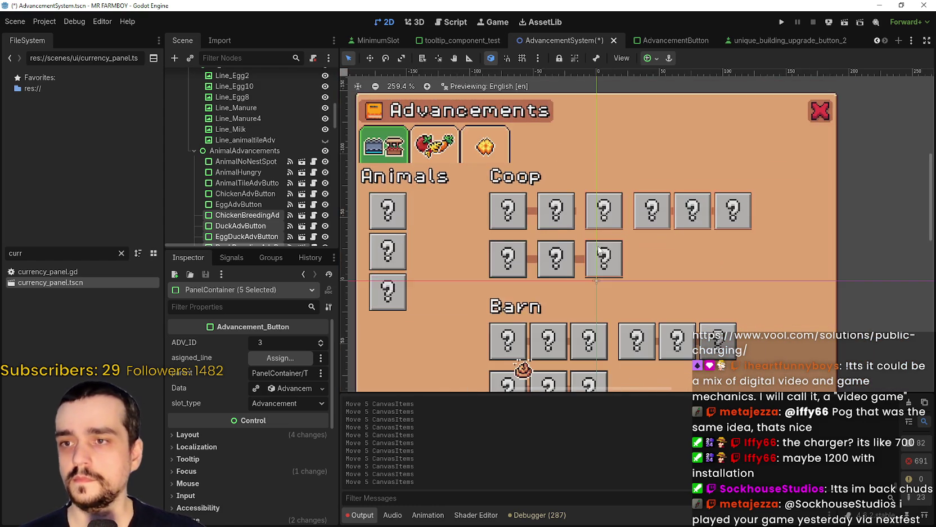
{"action": "scroll", "coordinate": [593, 252], "scroll_direction": "up", "scroll_amount": 1}
{"action": "left_click", "coordinate": [834, 254]}
{"action": "scroll", "coordinate": [514, 260], "scroll_direction": "up", "scroll_amount": 1}
{"action": "scroll", "coordinate": [524, 247], "scroll_direction": "up", "scroll_amount": 3}
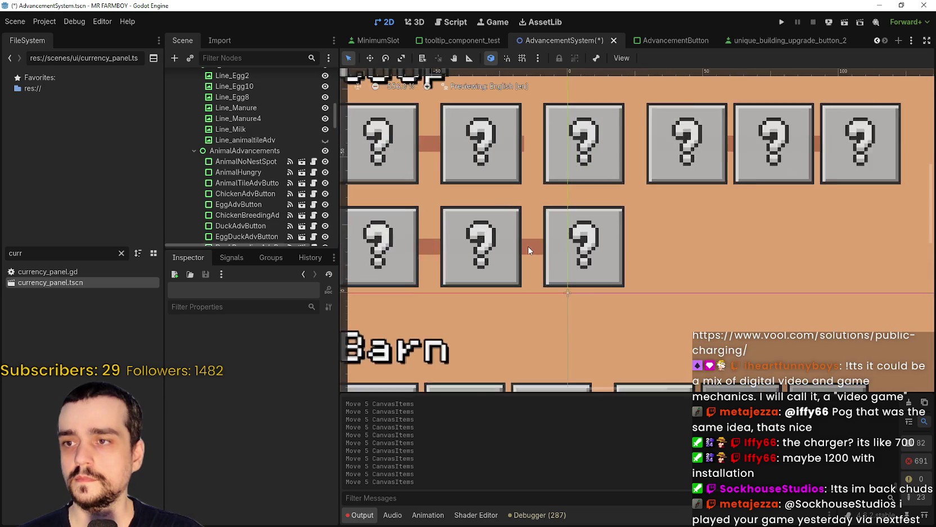
{"action": "scroll", "coordinate": [530, 245], "scroll_direction": "down", "scroll_amount": 3}
{"action": "left_click", "coordinate": [623, 192]}
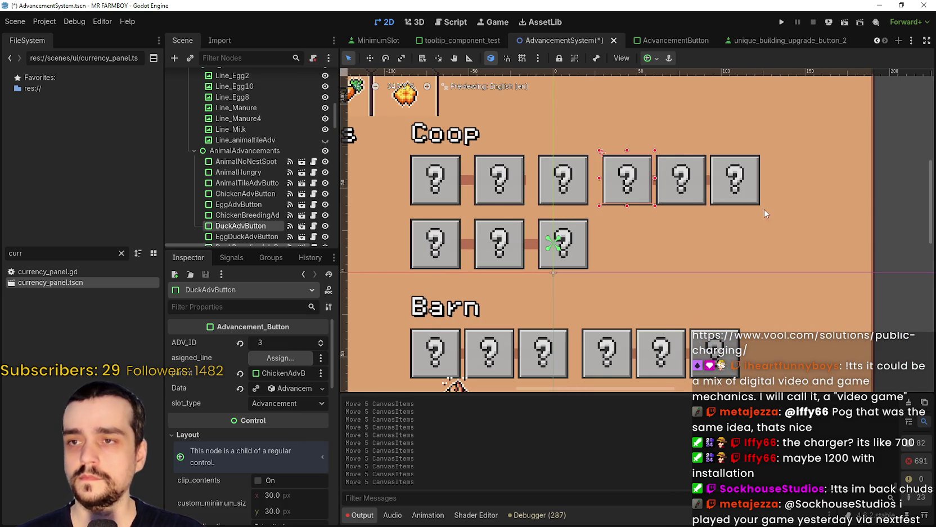
{"action": "left_click_drag", "start_coordinate": [765, 208], "coordinate": [613, 218]}
{"action": "left_click", "coordinate": [577, 211]}
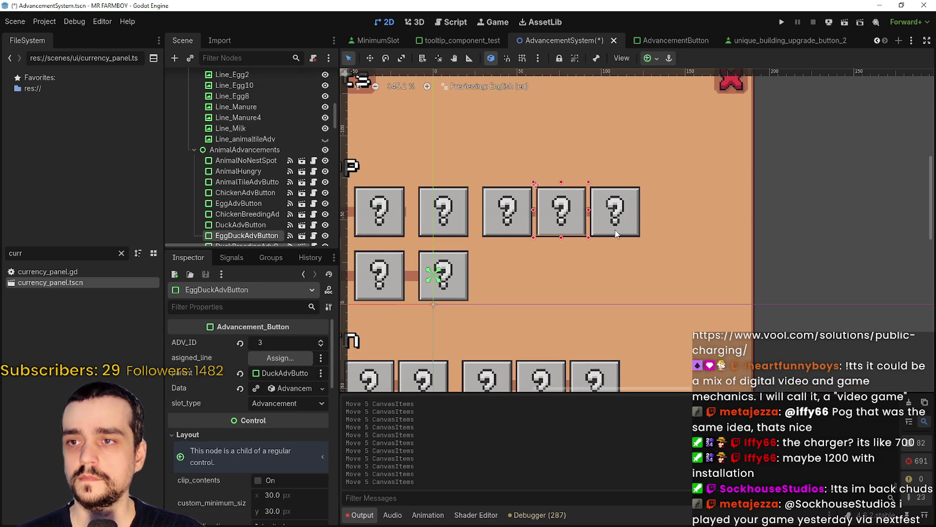
{"action": "left_click", "coordinate": [616, 233], "text": "shift"}
{"action": "key", "text": "Right"}
{"action": "key", "text": "Right"}
{"action": "key", "text": "Right"}
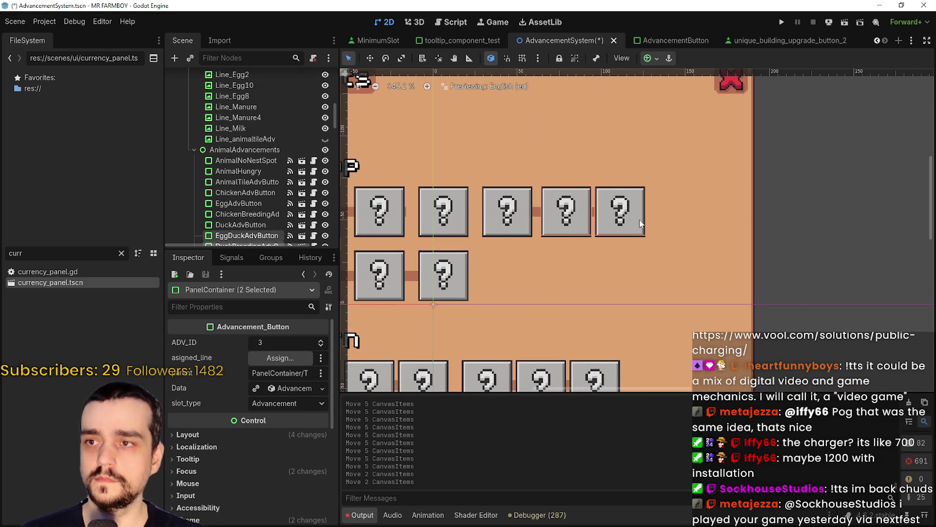
{"action": "key", "text": "Right"}
{"action": "key", "text": "Right"}
{"action": "key", "text": "Right"}
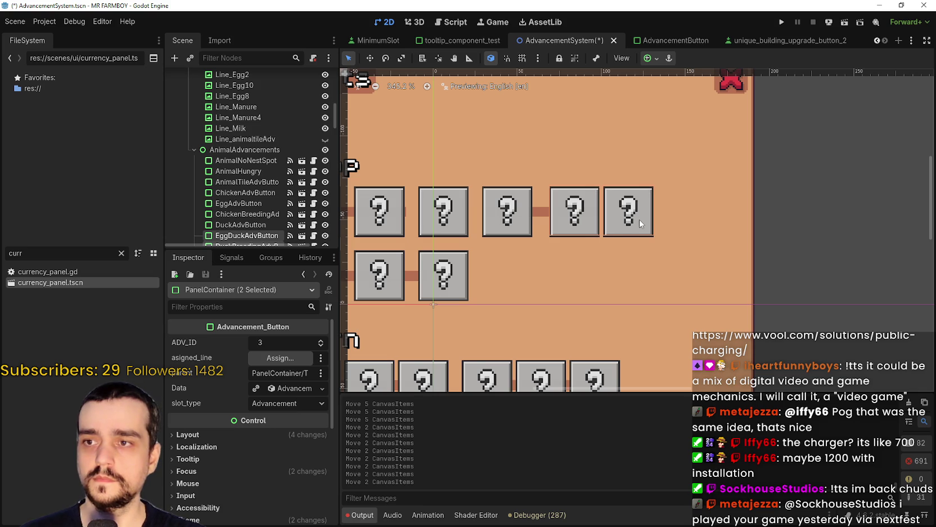
Fine-tune DuckBreedingAdvButton's horizontal position to even its gap with the fourth box.
{"action": "scroll", "coordinate": [526, 219], "scroll_direction": "down", "scroll_amount": 2}
{"action": "scroll", "coordinate": [578, 216], "scroll_direction": "up", "scroll_amount": 3}
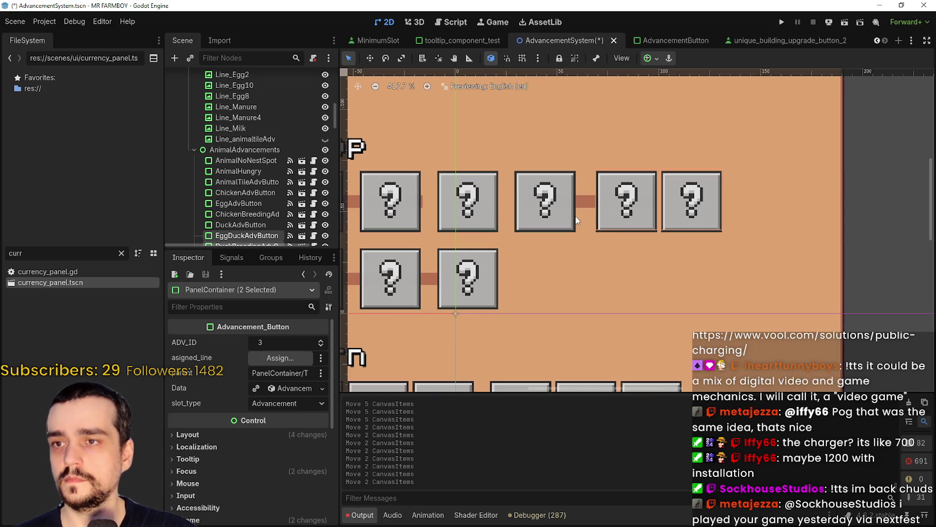
{"action": "left_click", "coordinate": [887, 231]}
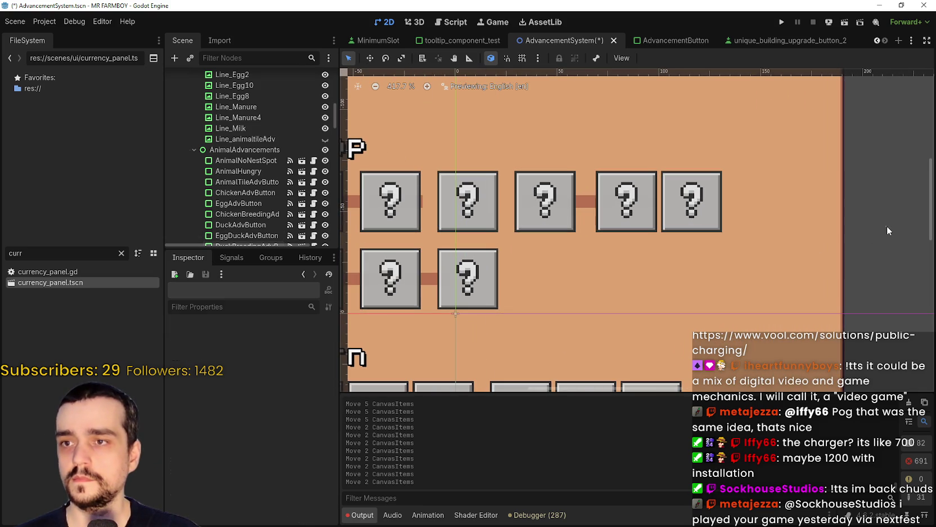
{"action": "left_click", "coordinate": [692, 212]}
{"action": "key", "text": "Right"}
{"action": "key", "text": "Right"}
{"action": "key", "text": "Right"}
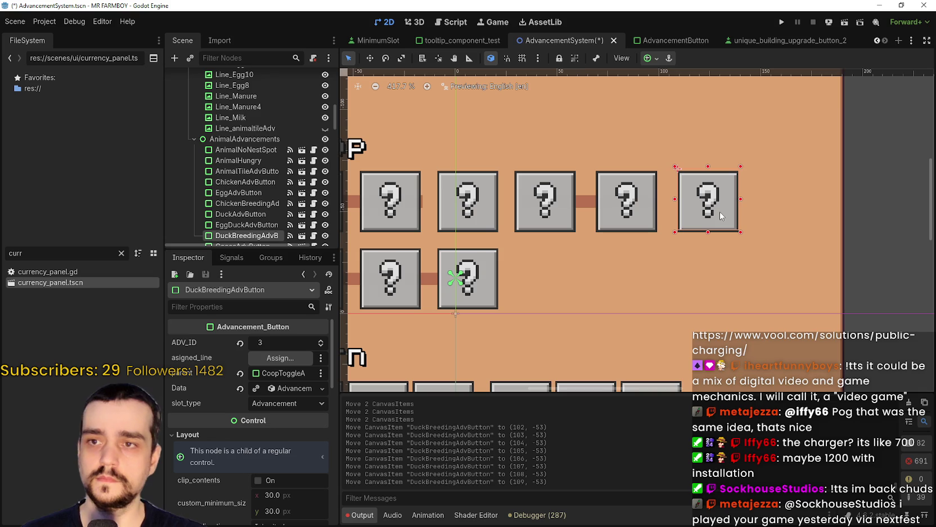
{"action": "key", "text": "Right"}
{"action": "key", "text": "shift+Left"}
{"action": "key", "text": "Left"}
{"action": "key", "text": "Left"}
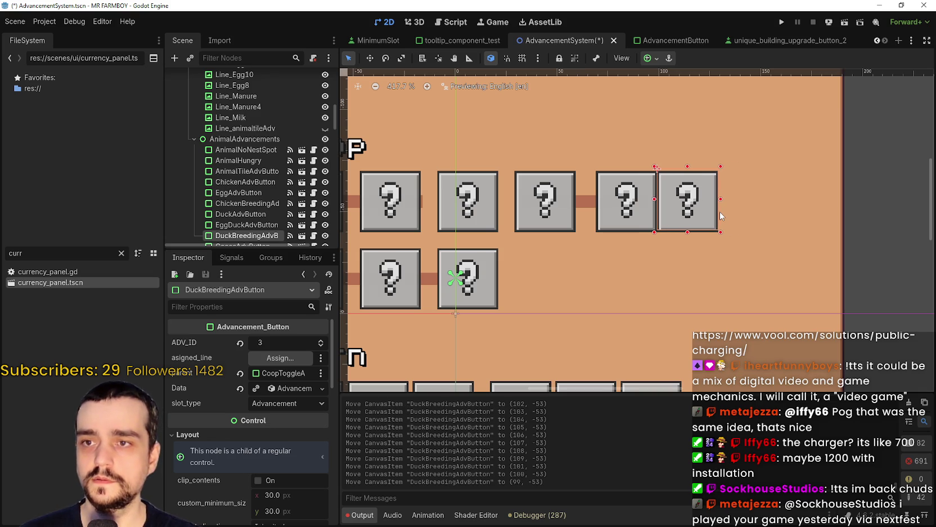
{"action": "key", "text": "Right"}
{"action": "key", "text": "Right"}
{"action": "key", "text": "Right"}
{"action": "key", "text": "Right"}
{"action": "key", "text": "Right"}
{"action": "key", "text": "Right"}
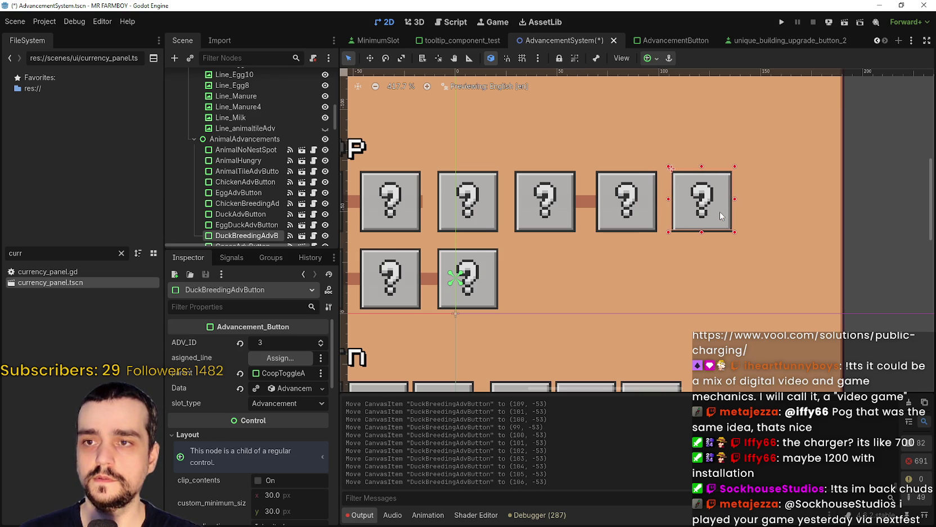
Move EggDuckAdvButton and DuckBreedingAdvButton left together, then save the AdvancementSystem scene.
{"action": "left_click", "coordinate": [662, 227]}
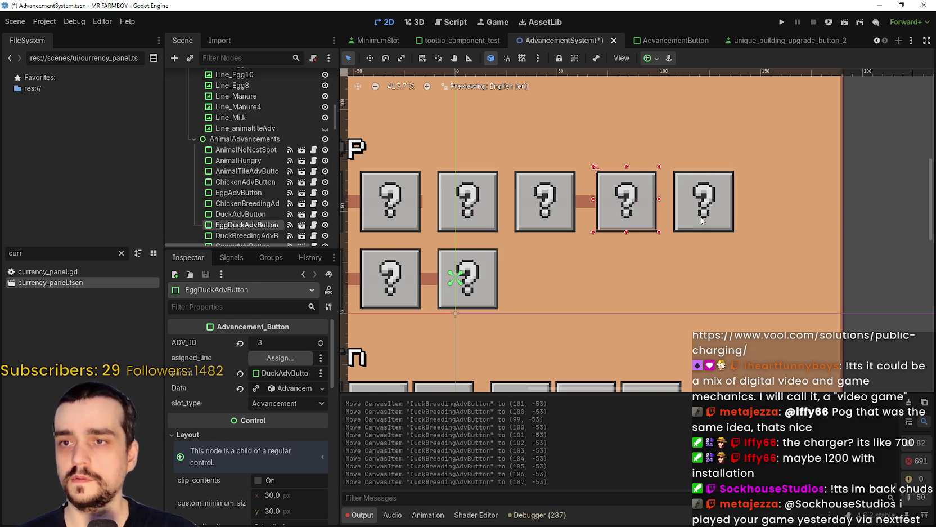
{"action": "left_click", "coordinate": [701, 220], "text": "shift"}
{"action": "key", "text": "Left"}
{"action": "key", "text": "Left"}
{"action": "key", "text": "Left"}
{"action": "key", "text": "Left"}
{"action": "key", "text": "Left"}
{"action": "key", "text": "Left"}
{"action": "key", "text": "Right"}
{"action": "key", "text": "Right"}
{"action": "key", "text": "Right"}
{"action": "key", "text": "Right"}
{"action": "key", "text": "Right"}
{"action": "key", "text": "Right"}
{"action": "key", "text": "ctrl+s"}
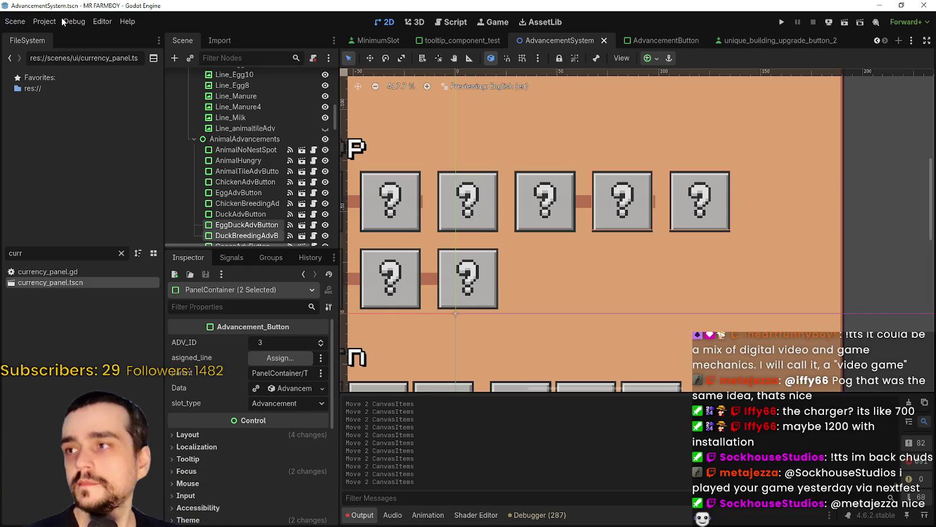
{"action": "left_click", "coordinate": [61, 17]}
{"action": "left_click", "coordinate": [67, 17]}
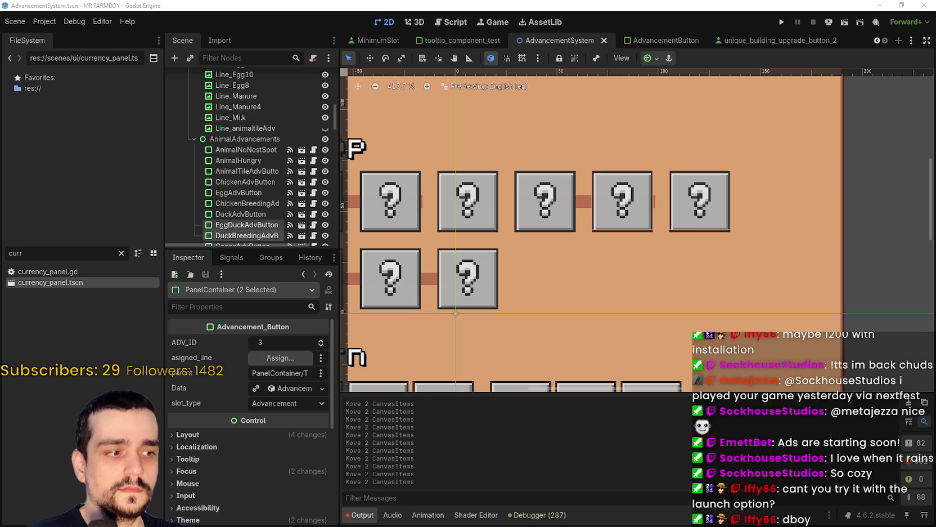
{"action": "key", "text": "alt+Tab"}
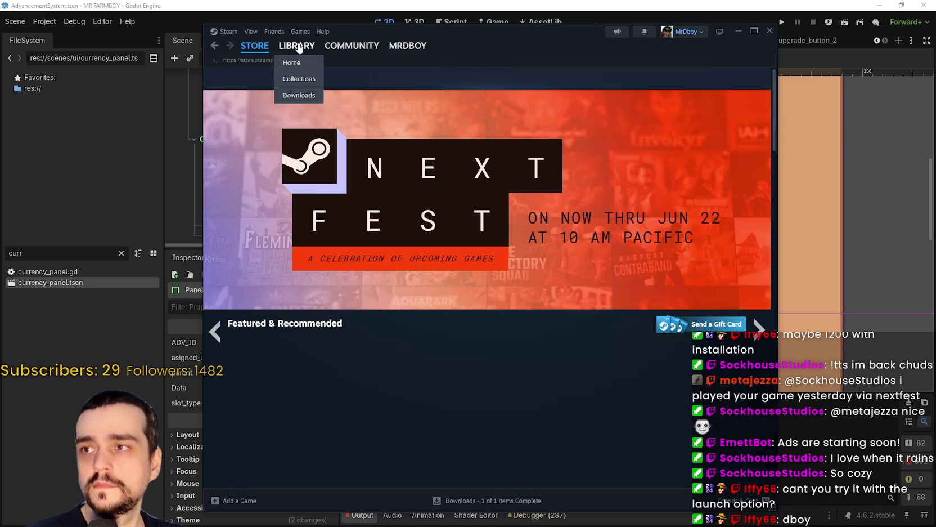
Open the properties of 4x4 in a Furniture Store Demo from the Steam library.
{"action": "left_click", "coordinate": [298, 47]}
{"action": "right_click", "coordinate": [287, 156]}
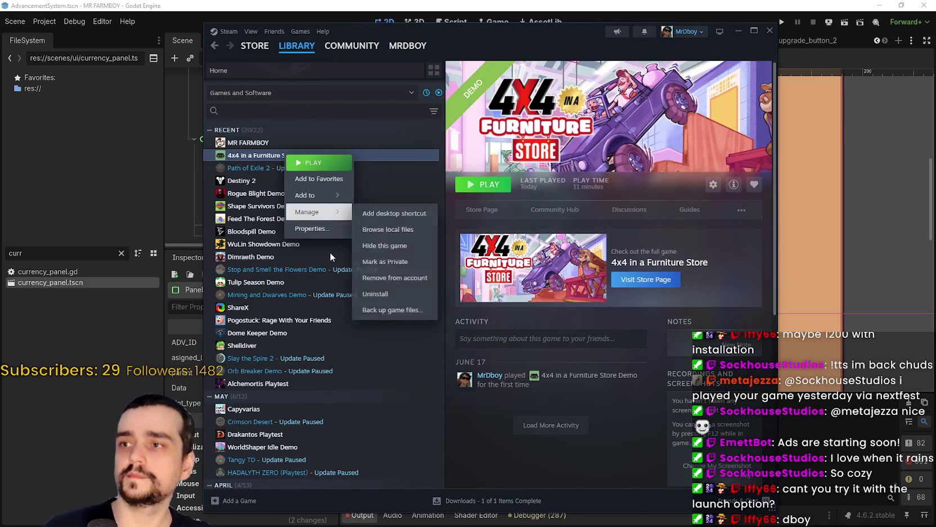
{"action": "left_click", "coordinate": [329, 229]}
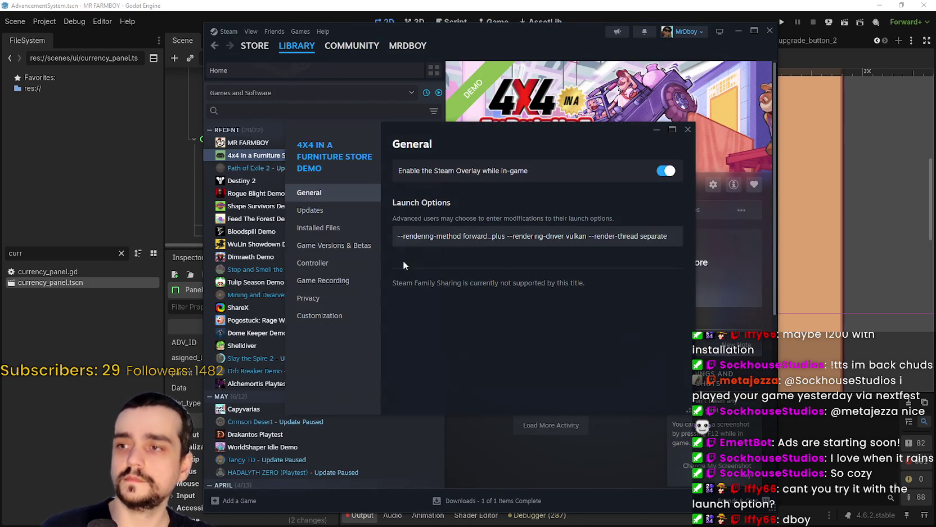
Select all of the Launch Options text, then close the properties dialog and Steam.
{"action": "left_click", "coordinate": [659, 235]}
{"action": "double_click", "coordinate": [658, 236]}
{"action": "key", "text": "ctrl+a"}
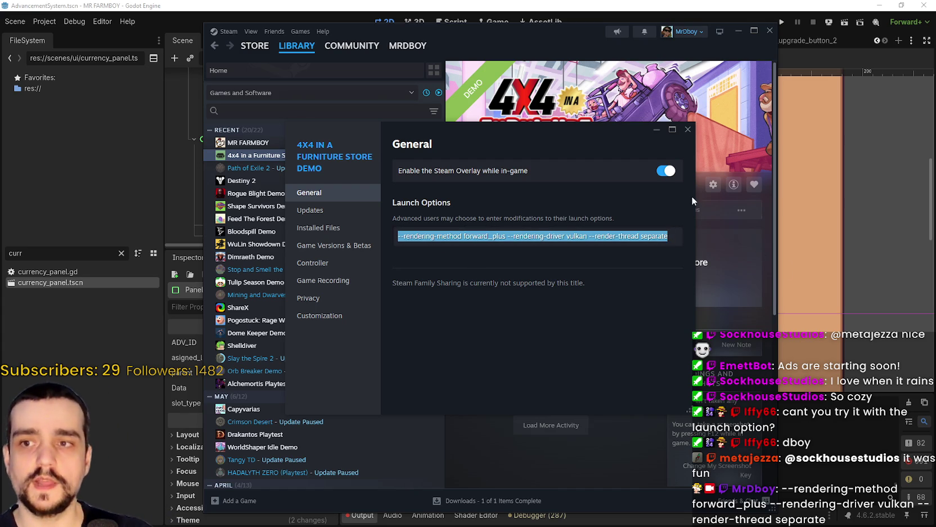
{"action": "left_click", "coordinate": [688, 130]}
{"action": "left_click", "coordinate": [688, 130]}
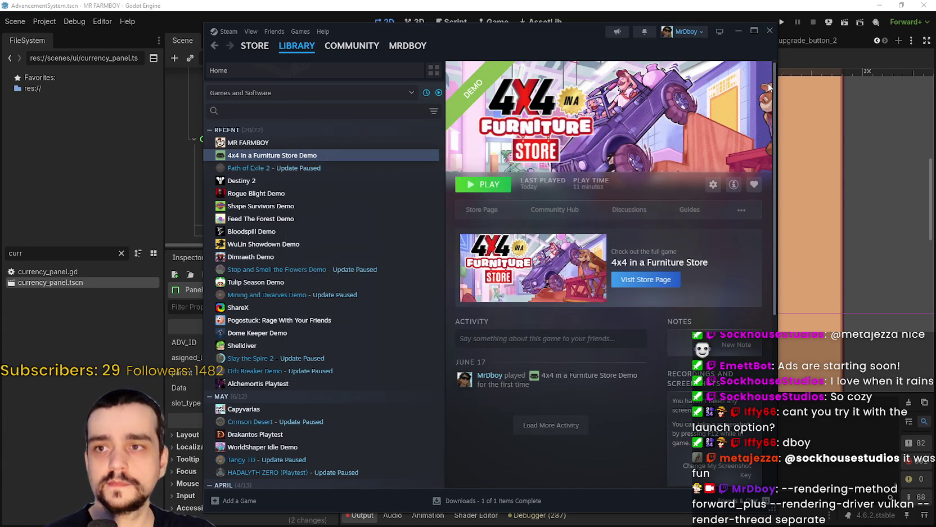
{"action": "left_click", "coordinate": [764, 36]}
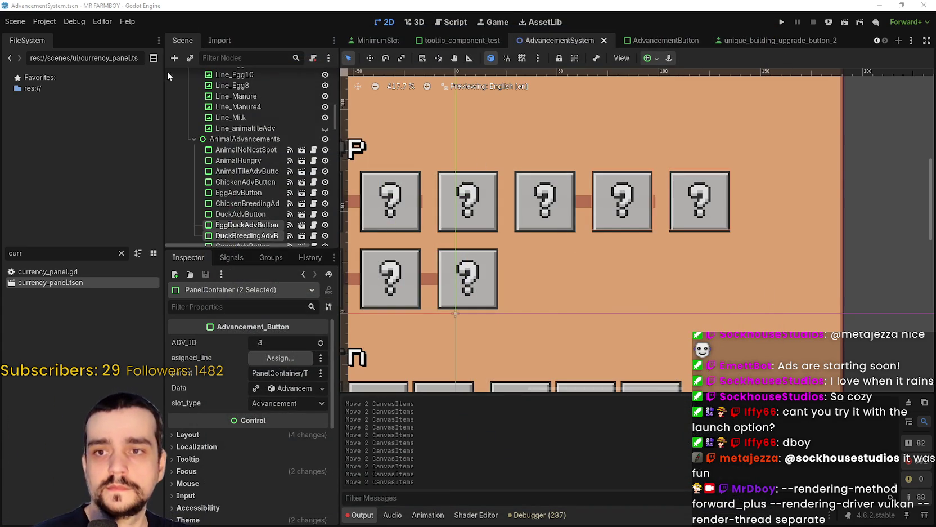
{"action": "left_click", "coordinate": [75, 21]}
{"action": "left_click", "coordinate": [54, 22]}
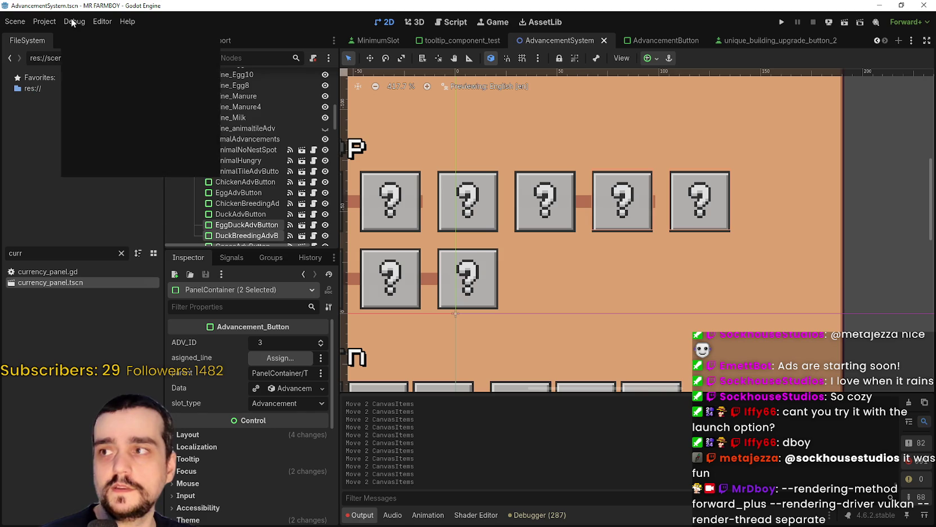
{"action": "left_click", "coordinate": [103, 22]}
{"action": "left_click", "coordinate": [134, 22]}
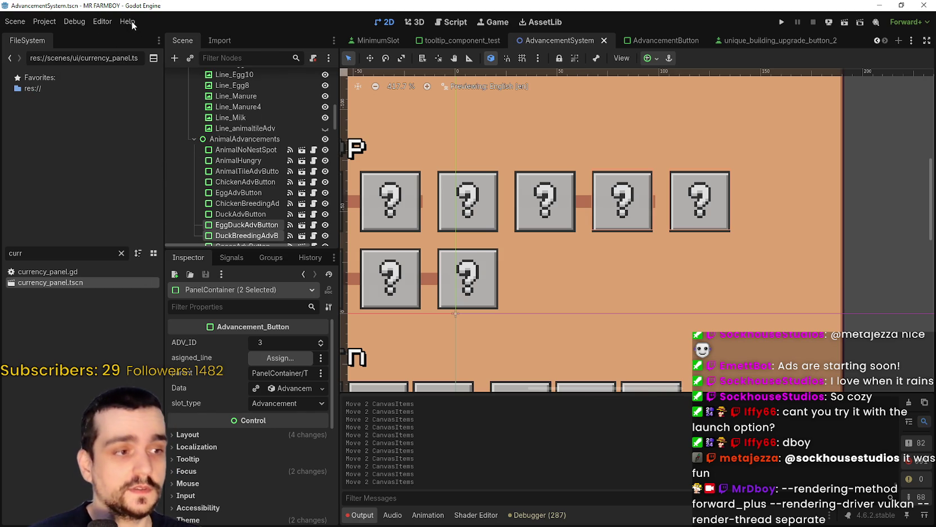
{"action": "left_click", "coordinate": [133, 22]}
{"action": "left_click", "coordinate": [99, 18]}
{"action": "left_click", "coordinate": [71, 21]}
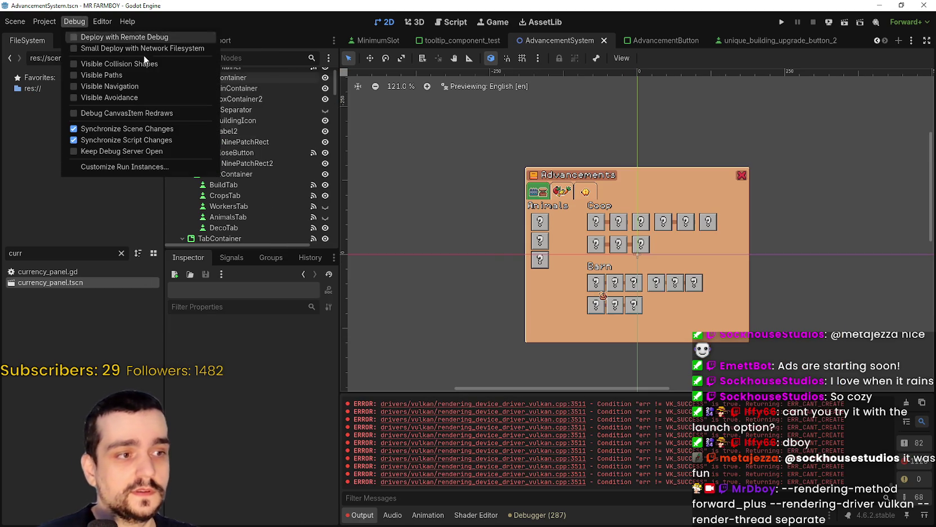
{"action": "scroll", "coordinate": [462, 207], "scroll_direction": "down", "scroll_amount": 5}
{"action": "left_click", "coordinate": [475, 202]}
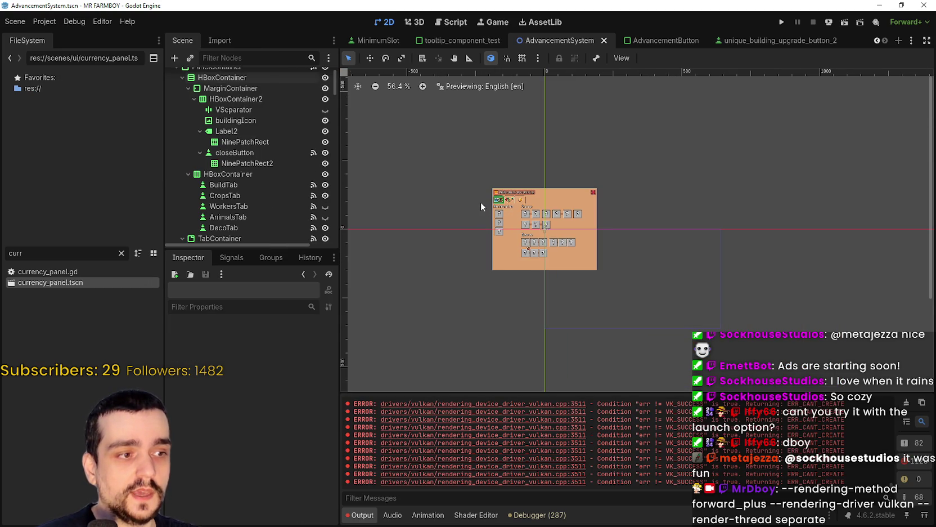
{"action": "scroll", "coordinate": [502, 215], "scroll_direction": "up", "scroll_amount": 3}
{"action": "scroll", "coordinate": [503, 213], "scroll_direction": "down", "scroll_amount": 4}
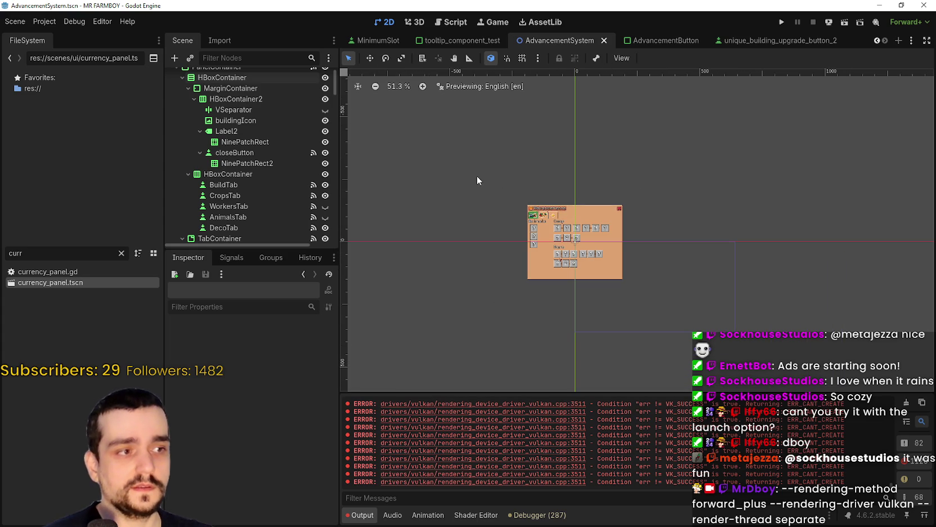
{"action": "scroll", "coordinate": [501, 202], "scroll_direction": "up", "scroll_amount": 6}
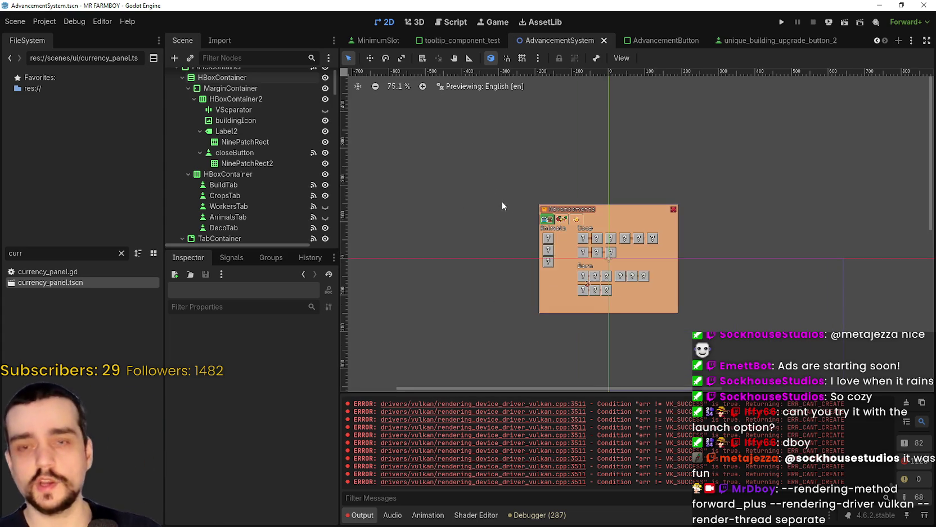
{"action": "scroll", "coordinate": [629, 275], "scroll_direction": "up", "scroll_amount": 6}
{"action": "scroll", "coordinate": [647, 256], "scroll_direction": "down", "scroll_amount": 3}
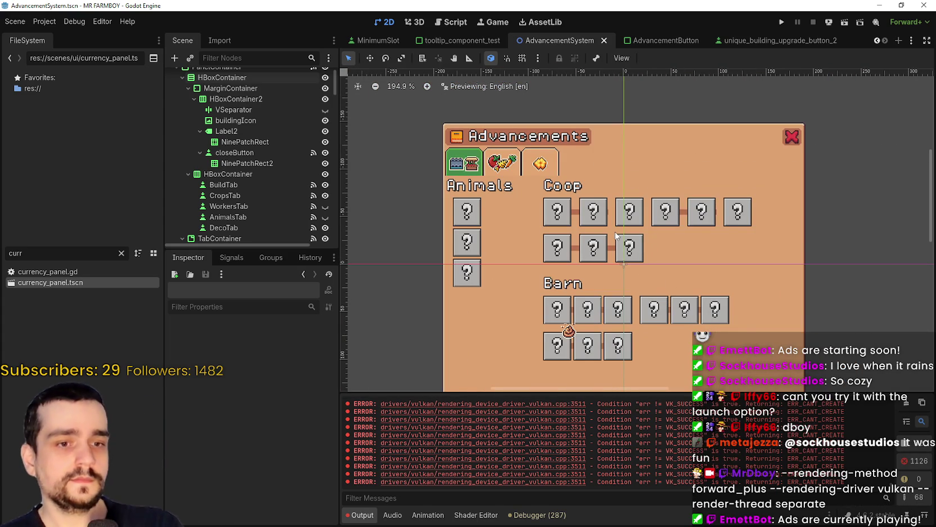
{"action": "scroll", "coordinate": [629, 251], "scroll_direction": "up", "scroll_amount": 2}
{"action": "scroll", "coordinate": [629, 252], "scroll_direction": "up", "scroll_amount": 2}
{"action": "scroll", "coordinate": [575, 266], "scroll_direction": "down", "scroll_amount": 3}
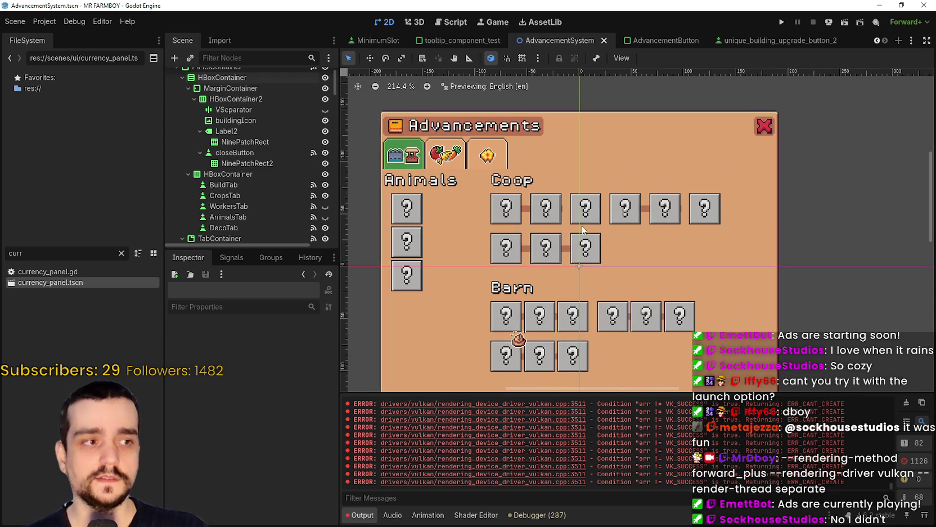
{"action": "scroll", "coordinate": [604, 264], "scroll_direction": "down", "scroll_amount": 1}
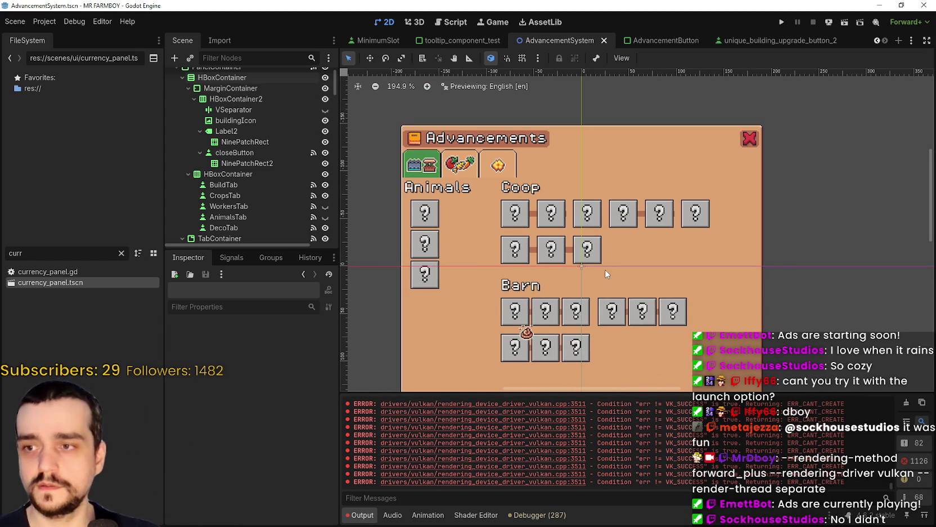
{"action": "scroll", "coordinate": [588, 292], "scroll_direction": "up", "scroll_amount": 3}
{"action": "scroll", "coordinate": [587, 264], "scroll_direction": "down", "scroll_amount": 2}
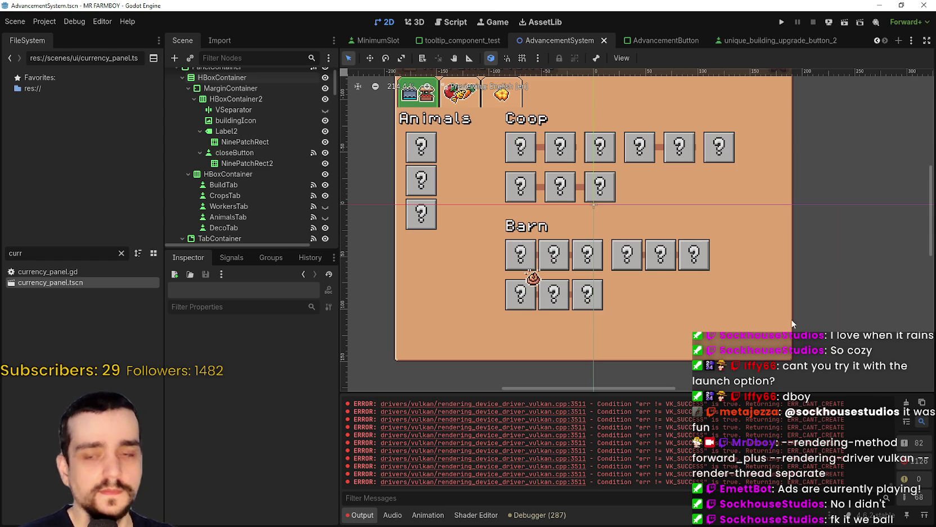
{"action": "scroll", "coordinate": [709, 318], "scroll_direction": "up", "scroll_amount": 2}
{"action": "left_click", "coordinate": [487, 233]}
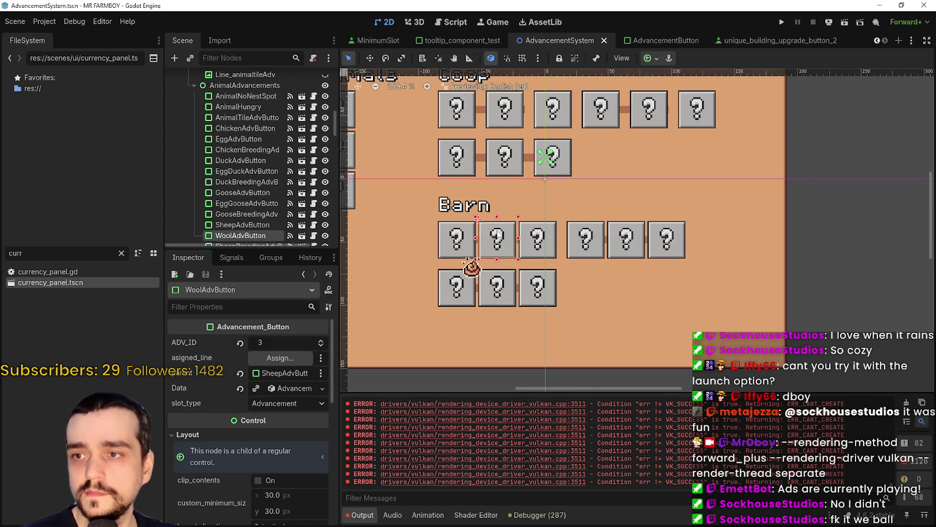
{"action": "scroll", "coordinate": [529, 231], "scroll_direction": "up", "scroll_amount": 3}
{"action": "scroll", "coordinate": [539, 230], "scroll_direction": "up", "scroll_amount": 2}
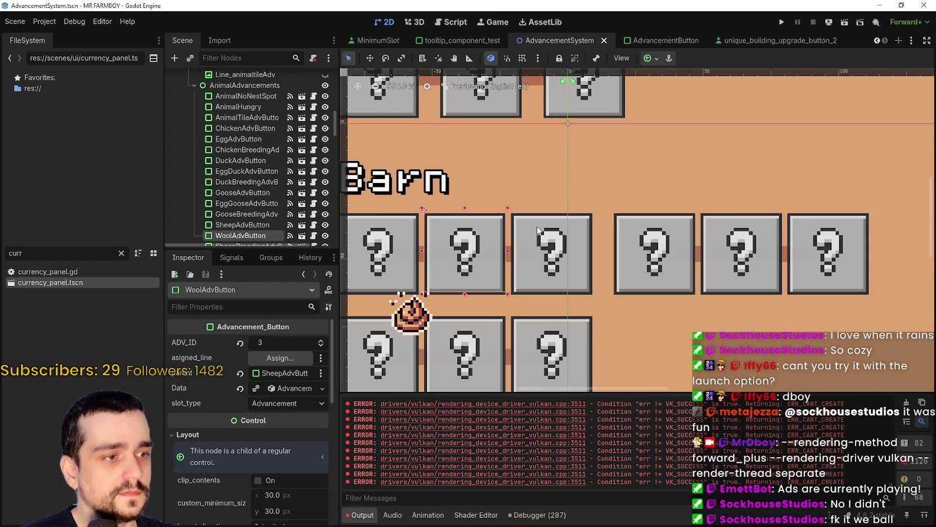
{"action": "scroll", "coordinate": [538, 231], "scroll_direction": "down", "scroll_amount": 3}
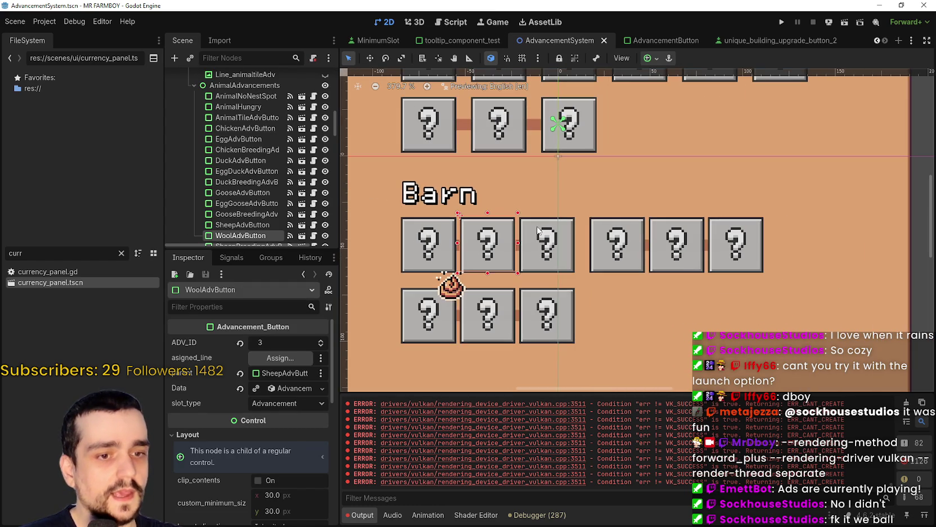
{"action": "scroll", "coordinate": [612, 271], "scroll_direction": "up", "scroll_amount": 1}
{"action": "scroll", "coordinate": [613, 271], "scroll_direction": "up", "scroll_amount": 1}
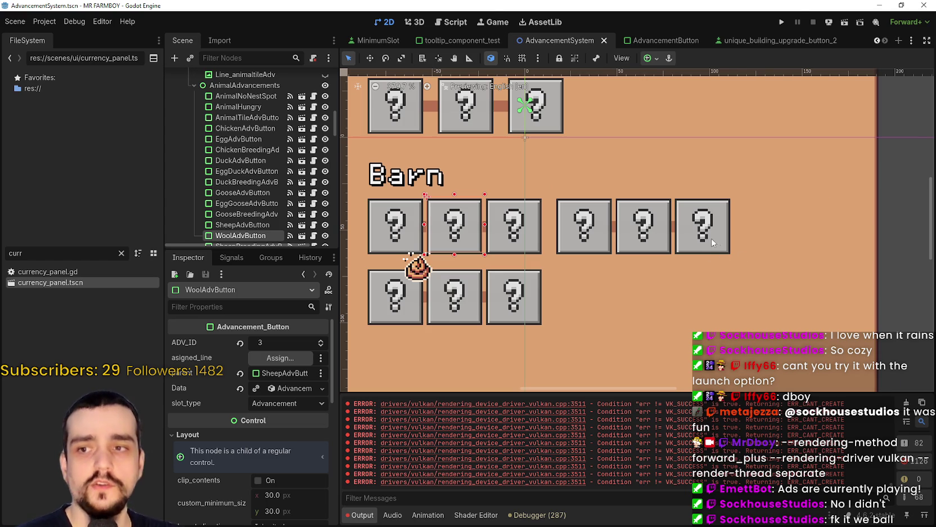
{"action": "scroll", "coordinate": [686, 229], "scroll_direction": "down", "scroll_amount": 2}
{"action": "scroll", "coordinate": [511, 246], "scroll_direction": "up", "scroll_amount": 1}
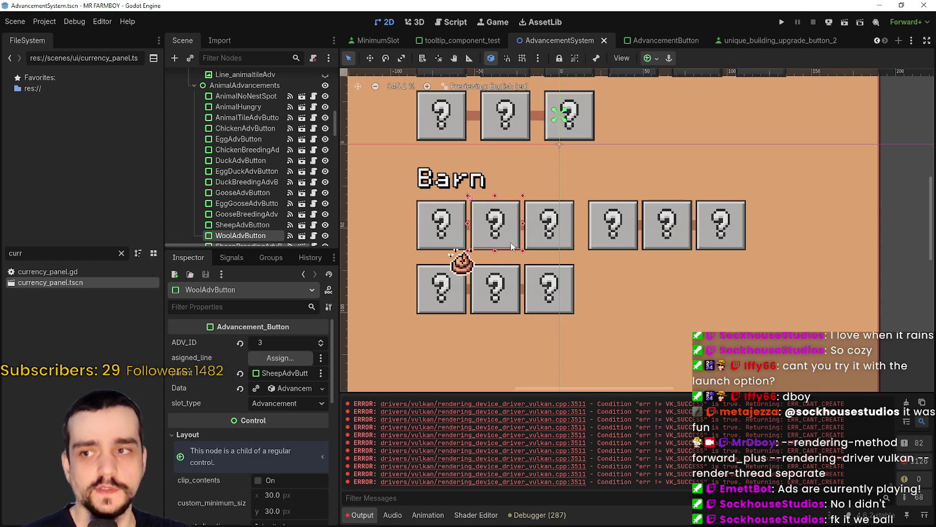
{"action": "scroll", "coordinate": [511, 246], "scroll_direction": "up", "scroll_amount": 2}
{"action": "scroll", "coordinate": [612, 240], "scroll_direction": "down", "scroll_amount": 4}
{"action": "scroll", "coordinate": [610, 238], "scroll_direction": "left", "scroll_amount": 1}
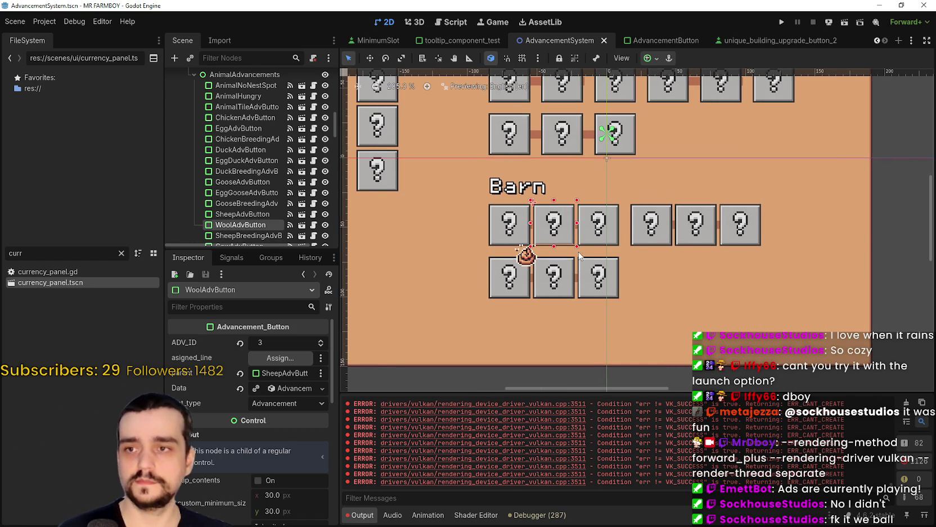
{"action": "left_click", "coordinate": [593, 226], "text": "shift"}
{"action": "scroll", "coordinate": [587, 227], "scroll_direction": "up", "scroll_amount": 4}
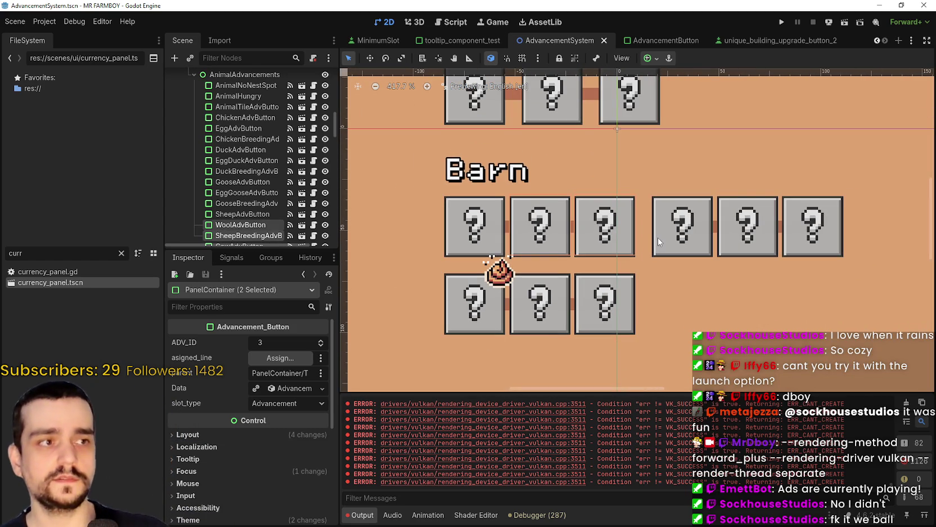
{"action": "scroll", "coordinate": [584, 224], "scroll_direction": "down", "scroll_amount": 4}
{"action": "scroll", "coordinate": [584, 224], "scroll_direction": "up", "scroll_amount": 5}
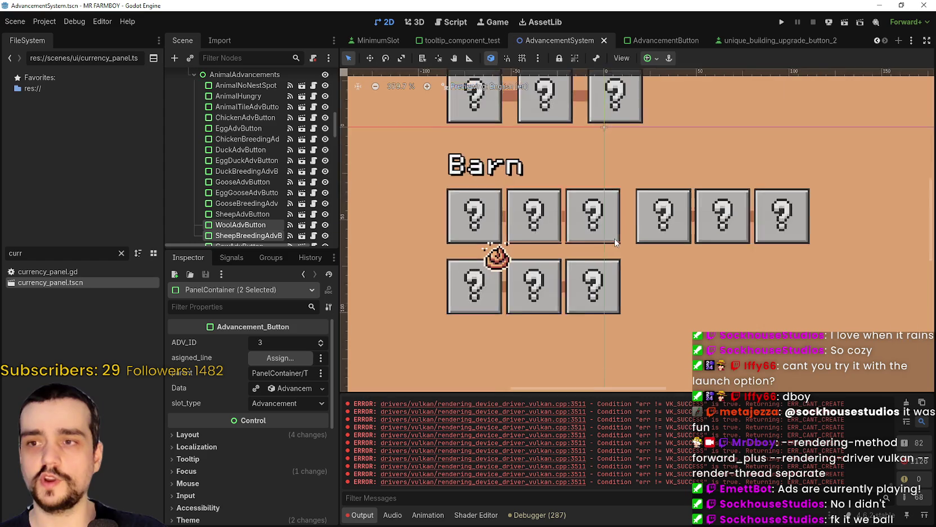
{"action": "scroll", "coordinate": [574, 195], "scroll_direction": "down", "scroll_amount": 6}
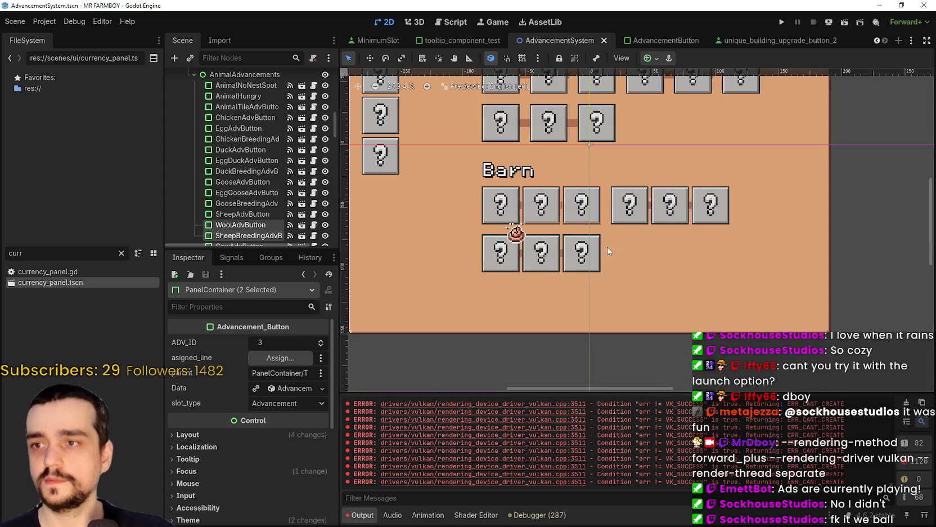
{"action": "scroll", "coordinate": [605, 242], "scroll_direction": "up", "scroll_amount": 1}
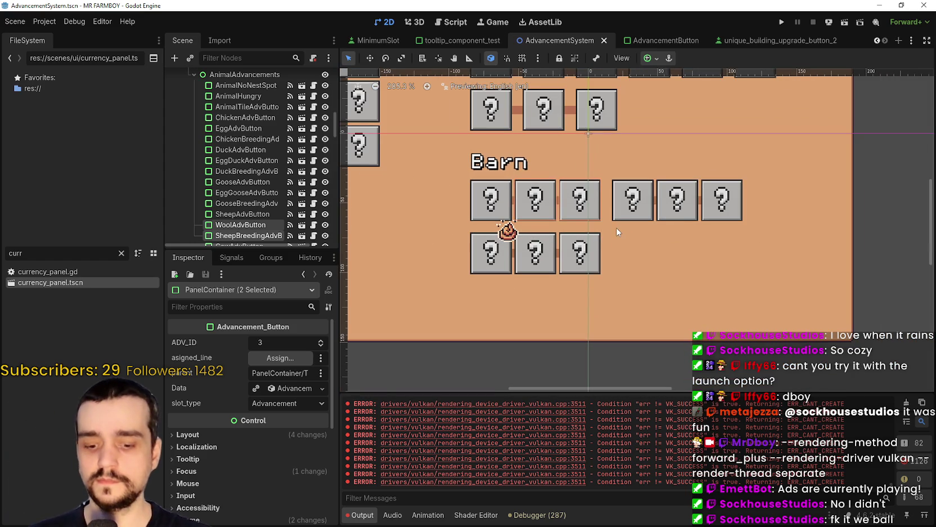
{"action": "scroll", "coordinate": [656, 228], "scroll_direction": "up", "scroll_amount": 4}
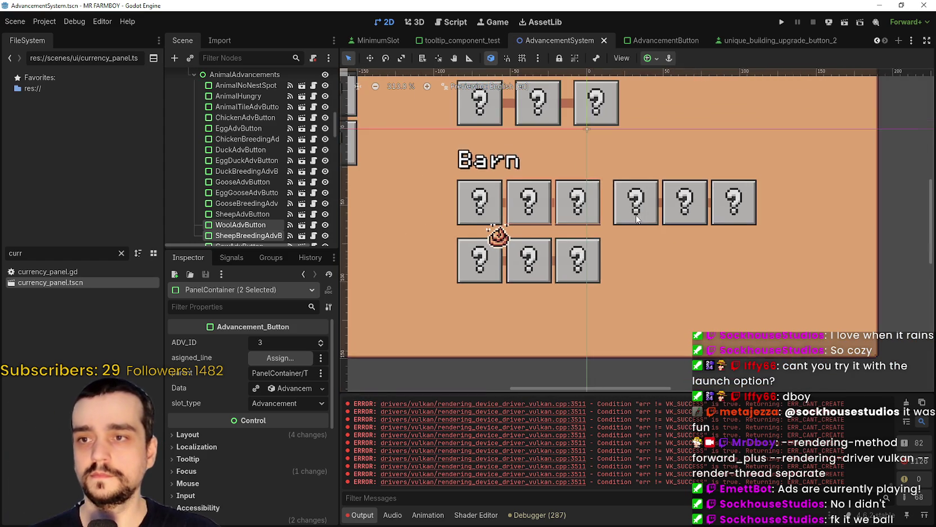
Select the second through sixth Barn top-row buttons and nudge them right.
{"action": "left_click", "coordinate": [522, 215]}
{"action": "left_click", "coordinate": [573, 223], "text": "shift"}
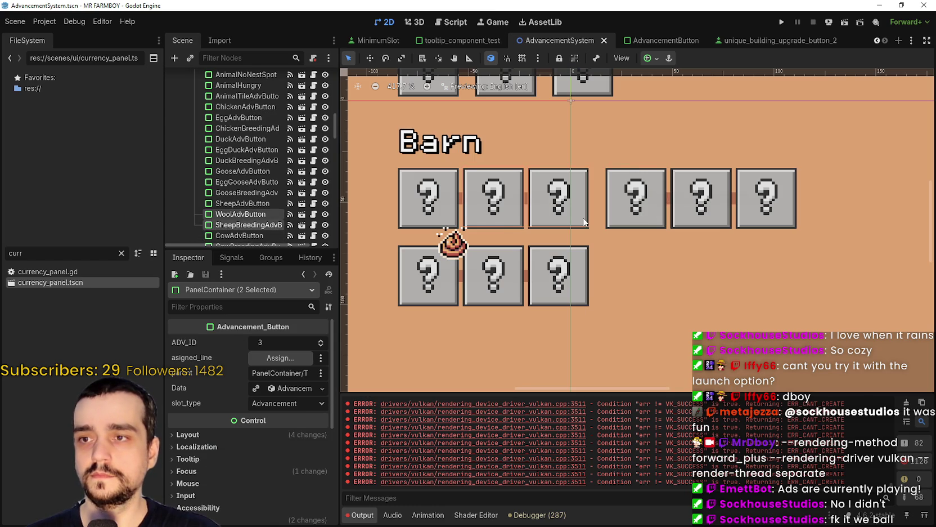
{"action": "left_click", "coordinate": [629, 220], "text": "shift"}
{"action": "left_click", "coordinate": [706, 225], "text": "shift"}
{"action": "left_click", "coordinate": [757, 223], "text": "shift"}
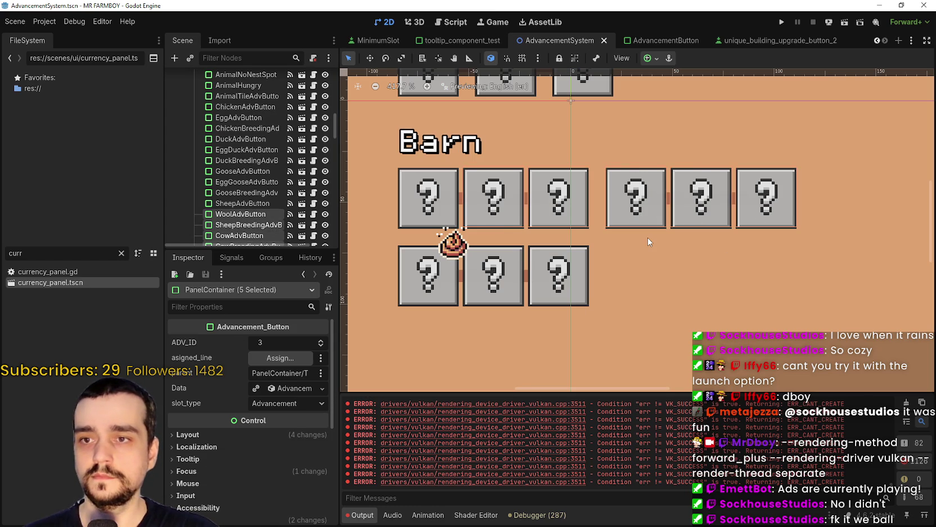
{"action": "key", "text": "Right"}
{"action": "key", "text": "Right"}
{"action": "key", "text": "Right"}
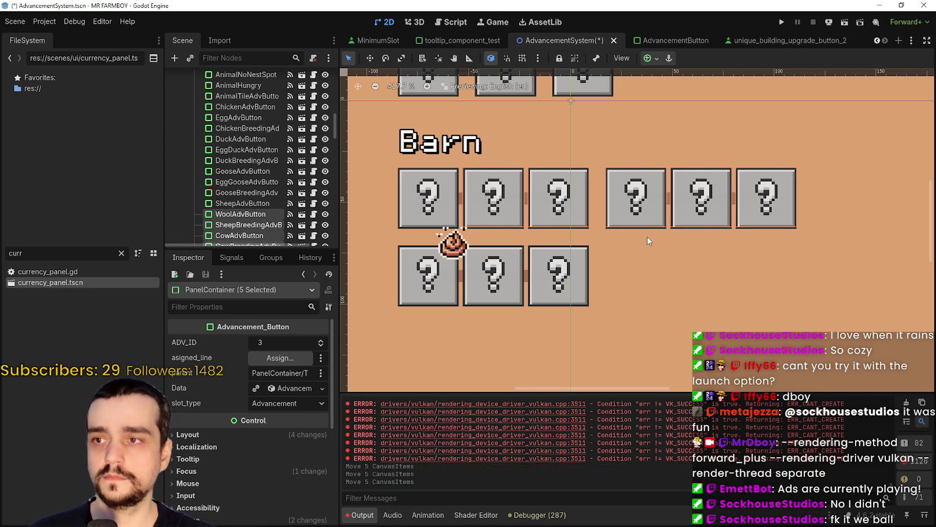
{"action": "key", "text": "Right"}
{"action": "key", "text": "Right"}
{"action": "key", "text": "Right"}
{"action": "key", "text": "Right"}
Drop the second Barn button from the selection and nudge the remaining four.
{"action": "scroll", "coordinate": [647, 240], "scroll_direction": "up", "scroll_amount": 1}
{"action": "scroll", "coordinate": [583, 220], "scroll_direction": "down", "scroll_amount": 2}
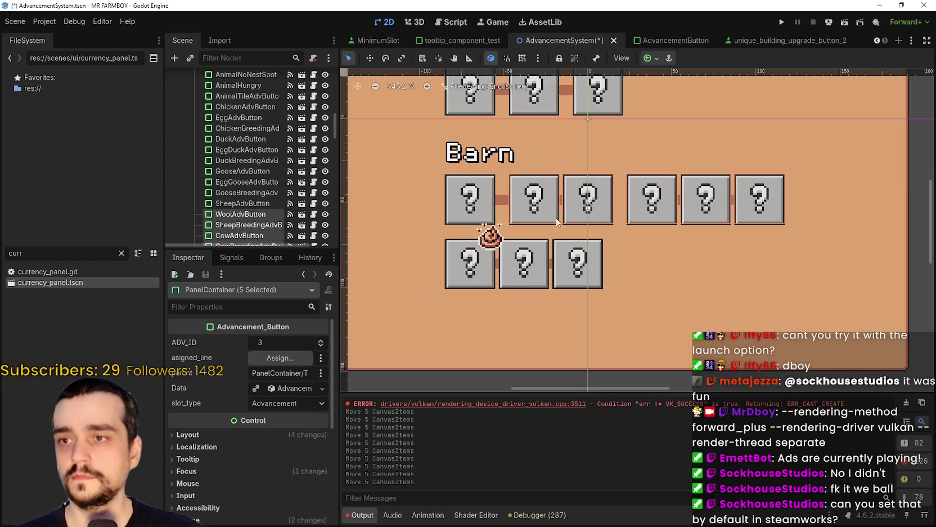
{"action": "scroll", "coordinate": [583, 220], "scroll_direction": "up", "scroll_amount": 5}
{"action": "left_click", "coordinate": [533, 210], "text": "shift"}
{"action": "scroll", "coordinate": [566, 199], "scroll_direction": "down", "scroll_amount": 3}
{"action": "scroll", "coordinate": [599, 188], "scroll_direction": "down", "scroll_amount": 4}
{"action": "key", "text": "Left"}
{"action": "key", "text": "Left"}
{"action": "key", "text": "Left"}
{"action": "key", "text": "Right"}
{"action": "key", "text": "Right"}
{"action": "key", "text": "Right"}
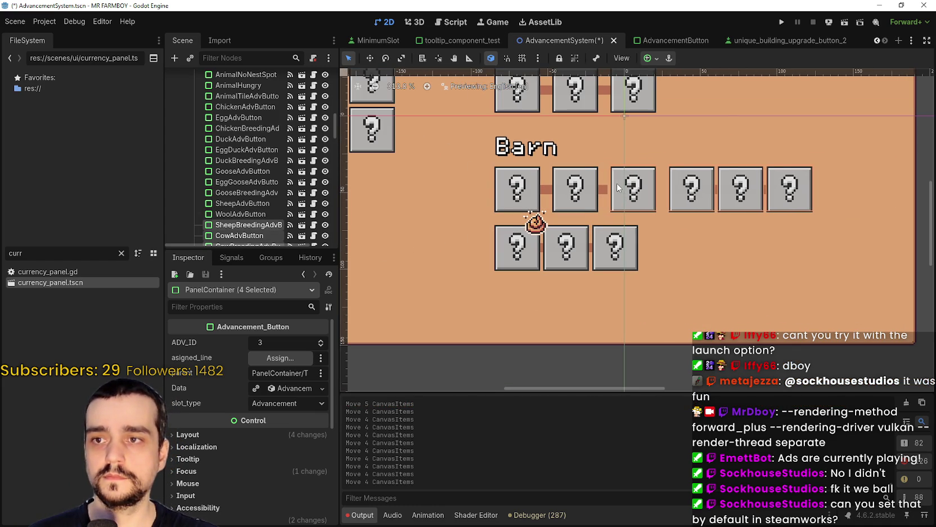
Deselect two more Barn buttons and shift the last two right to widen their gap.
{"action": "left_click", "coordinate": [756, 202], "text": "shift"}
{"action": "scroll", "coordinate": [586, 201], "scroll_direction": "up", "scroll_amount": 6}
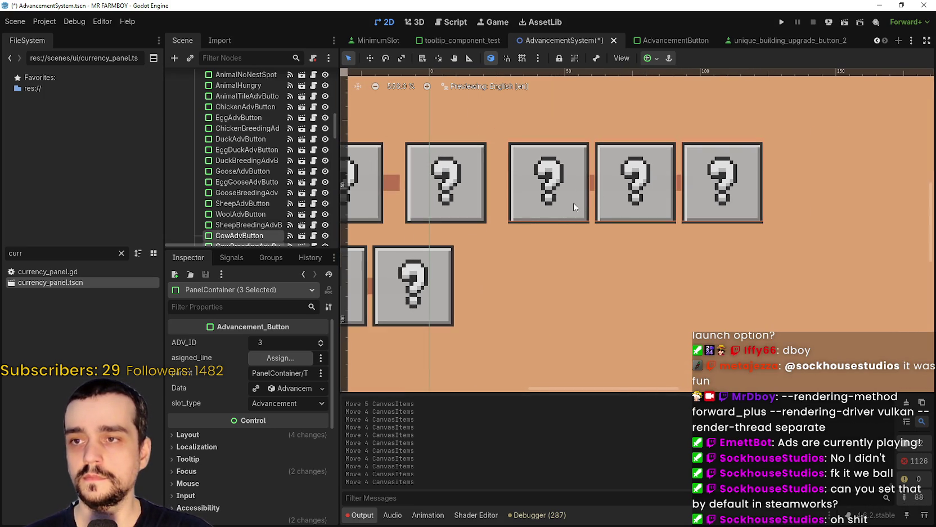
{"action": "left_click", "coordinate": [649, 201], "text": "shift"}
{"action": "key", "text": "Left"}
{"action": "key", "text": "Left"}
{"action": "key", "text": "Right"}
{"action": "key", "text": "Right"}
{"action": "key", "text": "Right"}
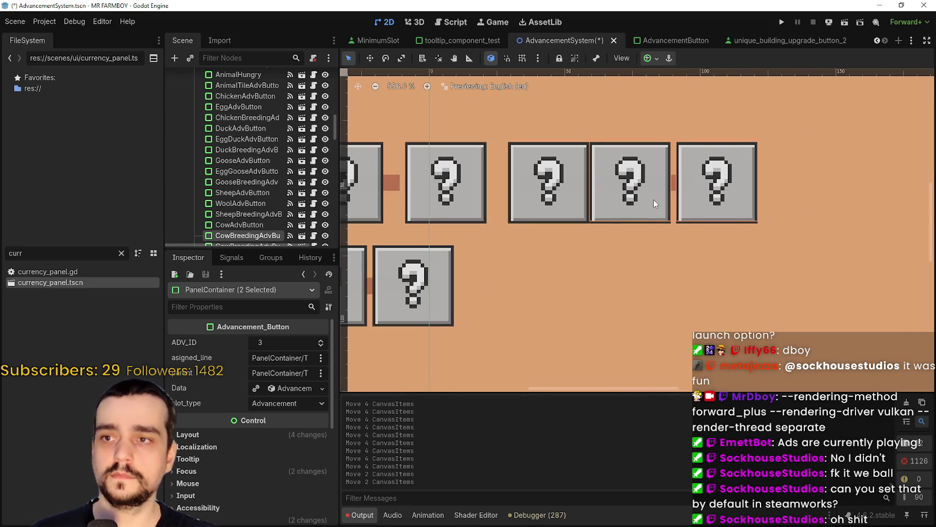
{"action": "key", "text": "Right"}
{"action": "key", "text": "Right"}
{"action": "key", "text": "Right"}
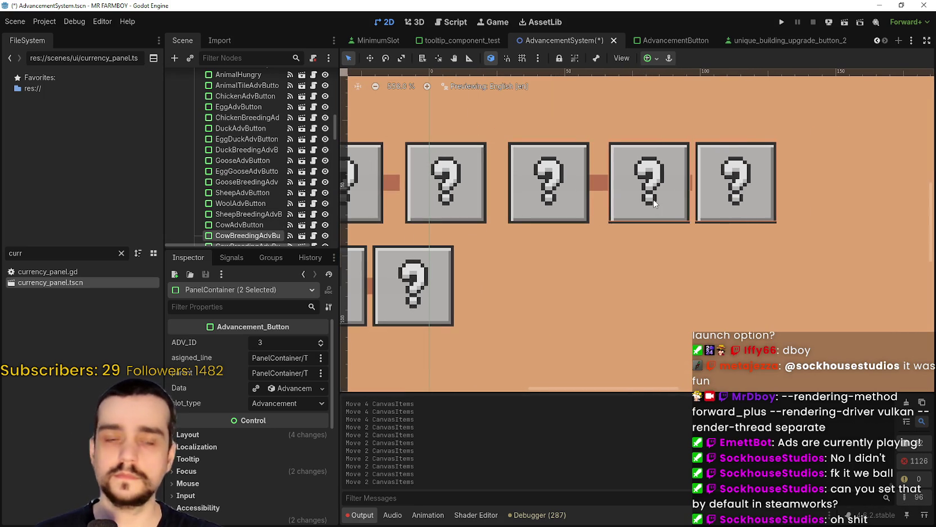
{"action": "scroll", "coordinate": [652, 200], "scroll_direction": "down", "scroll_amount": 5}
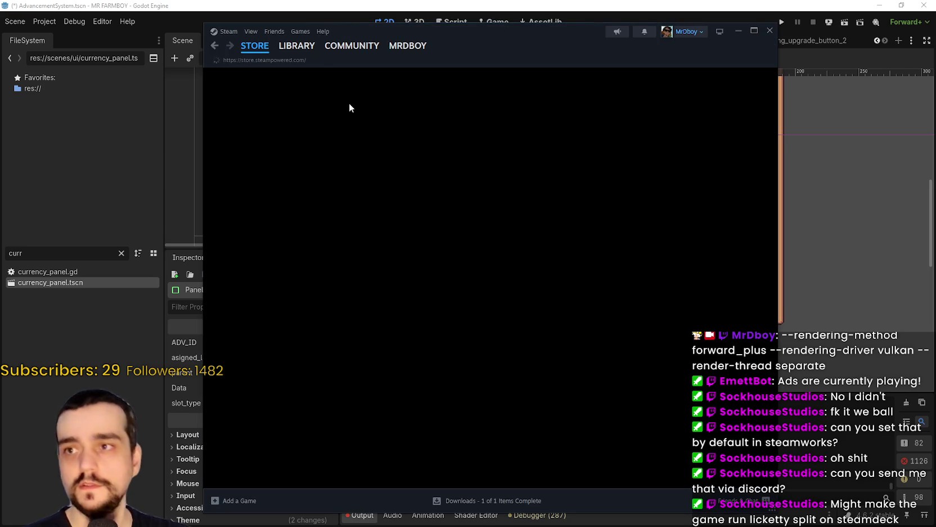
Bring up the Steam game library over the Godot editor.
{"action": "left_click", "coordinate": [296, 45]}
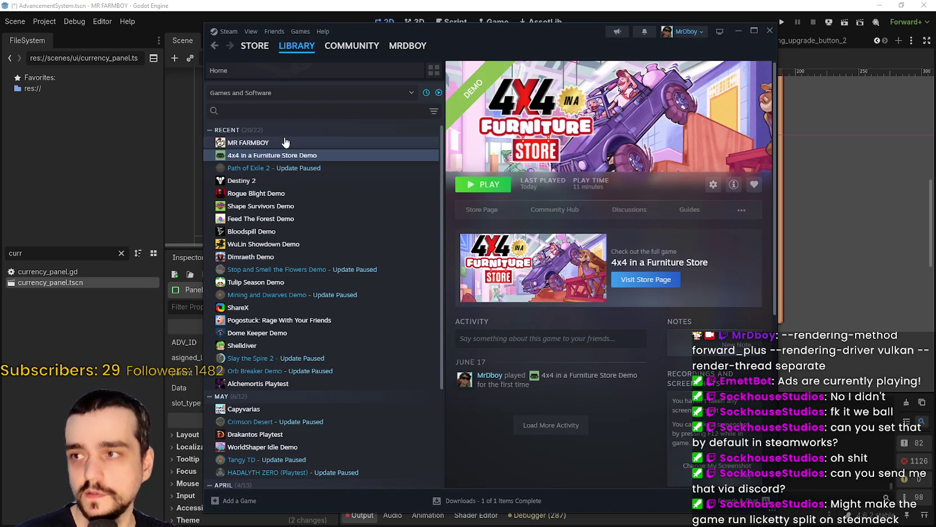
Launch MR FARMBOY from its library page and move the launch-option dialog higher up.
{"action": "left_click", "coordinate": [286, 143]}
{"action": "left_click", "coordinate": [483, 184]}
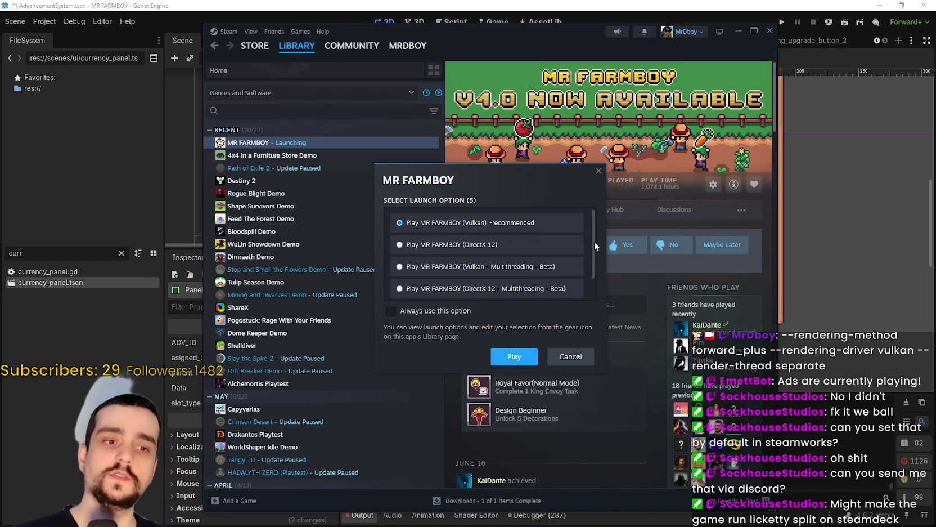
{"action": "mouse_move", "coordinate": [594, 238]}
{"action": "left_mouse_down"}
{"action": "mouse_move", "coordinate": [597, 262]}
{"action": "mouse_move", "coordinate": [611, 236]}
{"action": "mouse_move", "coordinate": [609, 270]}
{"action": "left_mouse_up"}
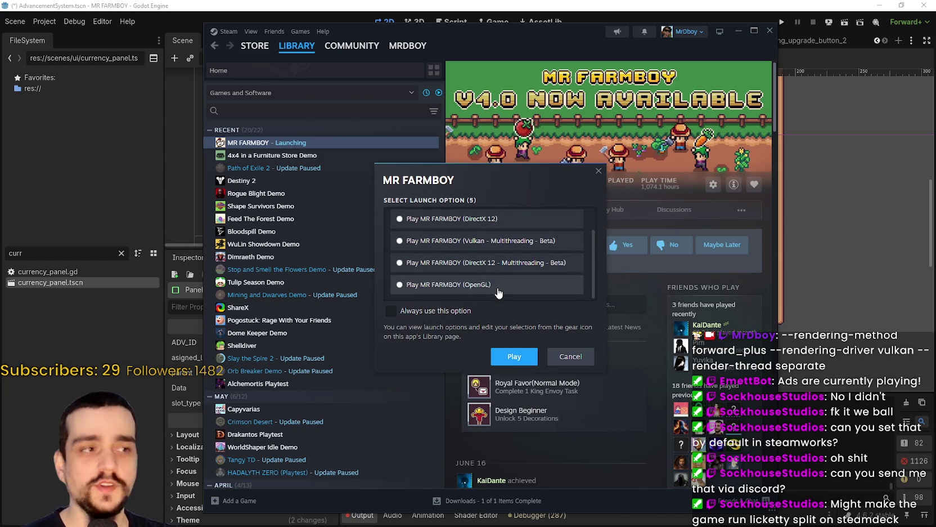
{"action": "scroll", "coordinate": [519, 284], "scroll_direction": "up", "scroll_amount": 1}
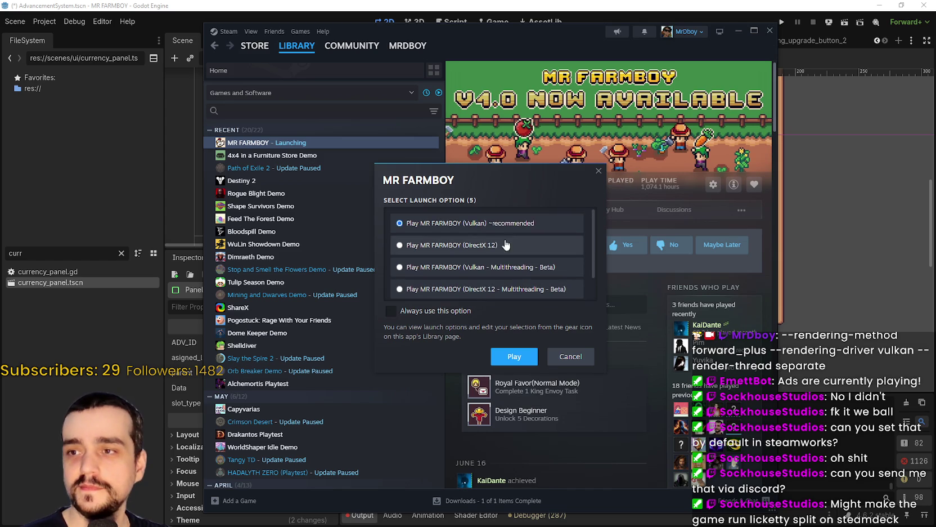
{"action": "scroll", "coordinate": [496, 243], "scroll_direction": "down", "scroll_amount": 1}
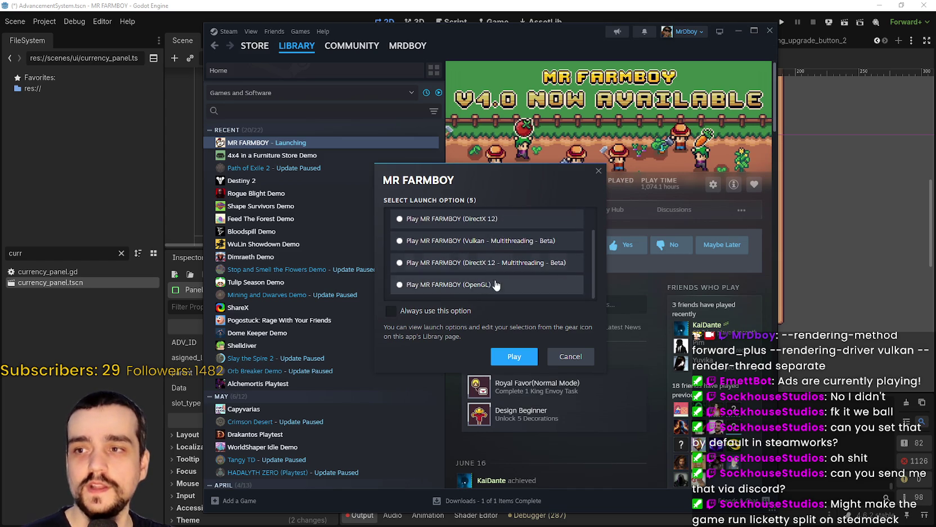
{"action": "mouse_move", "coordinate": [472, 184]}
{"action": "left_mouse_down"}
{"action": "mouse_move", "coordinate": [498, 126]}
{"action": "mouse_move", "coordinate": [524, 99]}
{"action": "left_mouse_up"}
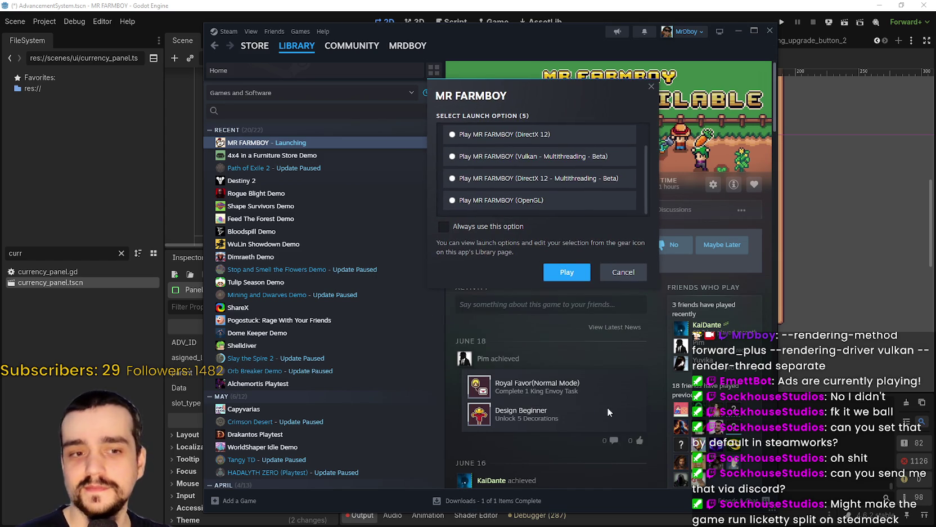
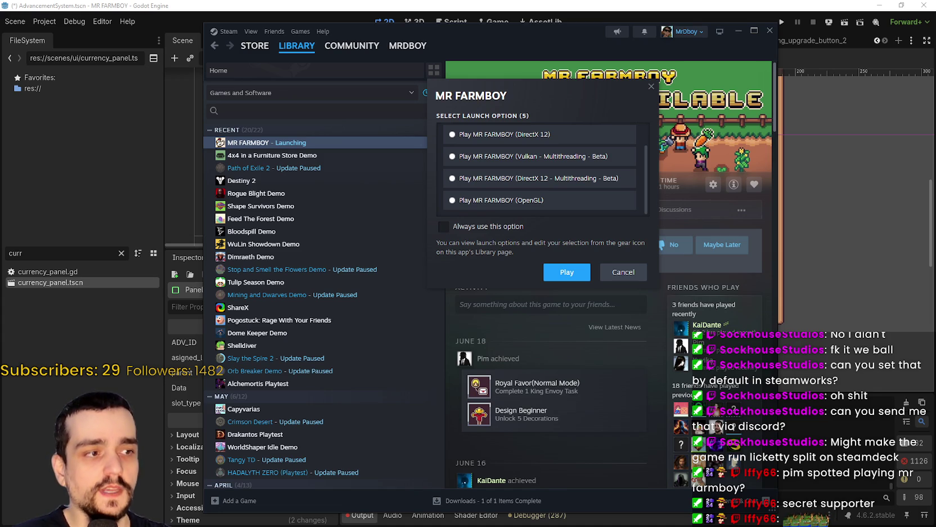
Cancel the MR FARMBOY launch prompt and look over MR FARMBOY's Properties.
{"action": "left_click", "coordinate": [630, 274]}
{"action": "right_click", "coordinate": [293, 148]}
{"action": "left_click", "coordinate": [322, 216]}
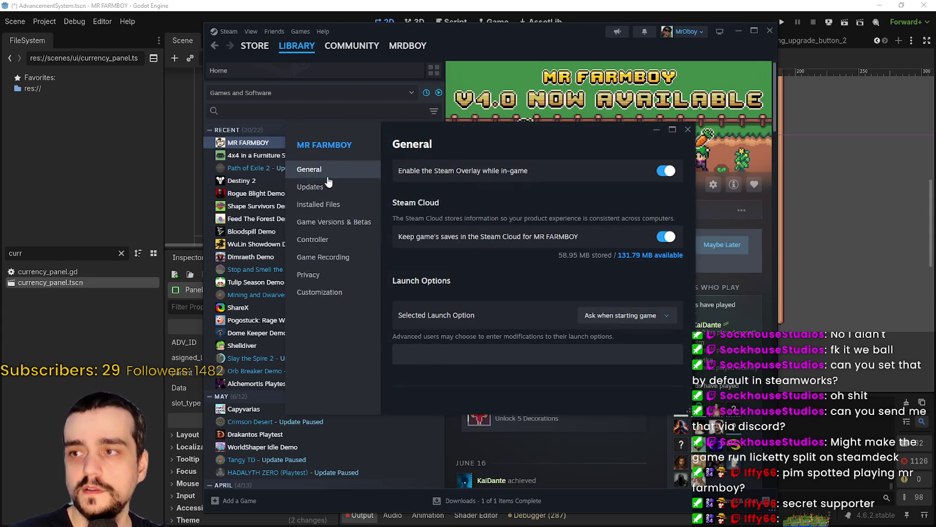
{"action": "left_click", "coordinate": [687, 128]}
Review the Launch Options in the 4x4 in a Furniture Store Demo properties.
{"action": "right_click", "coordinate": [265, 156]}
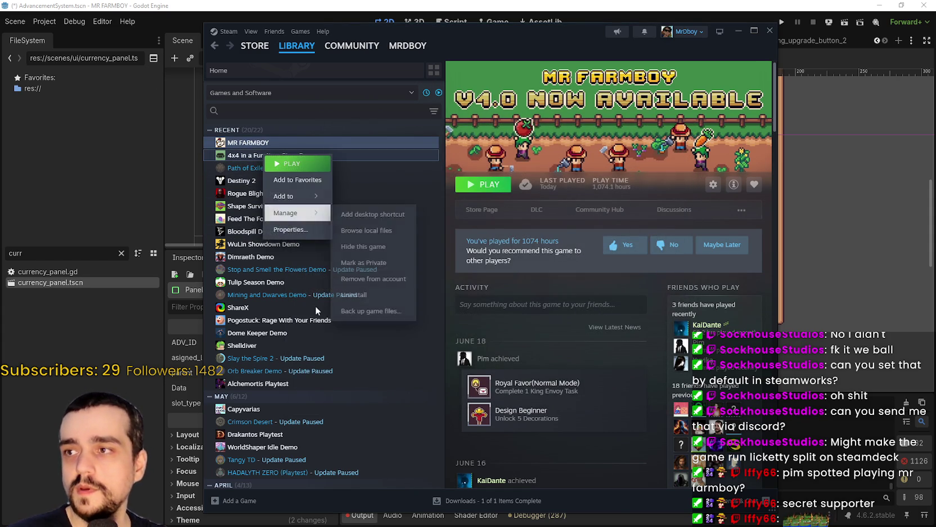
{"action": "left_click", "coordinate": [294, 223]}
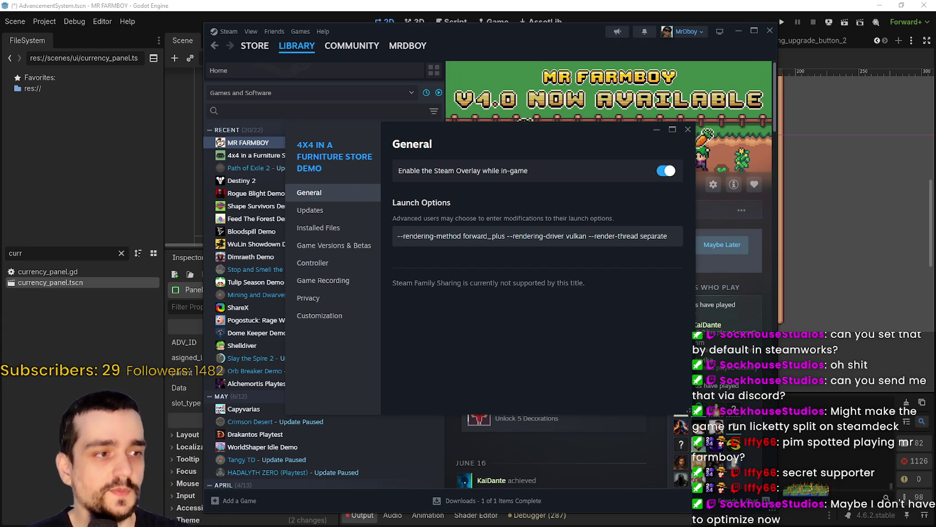
{"action": "left_click", "coordinate": [688, 128]}
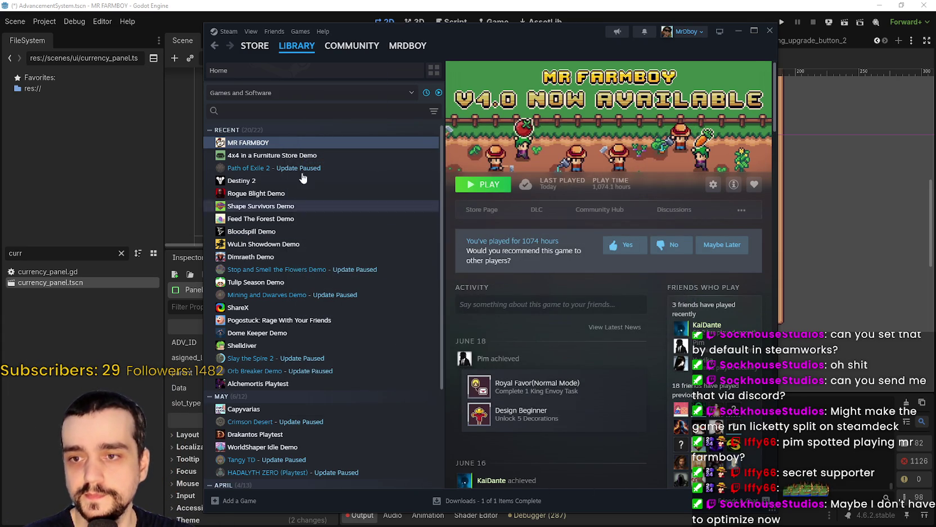
{"action": "left_click", "coordinate": [261, 49]}
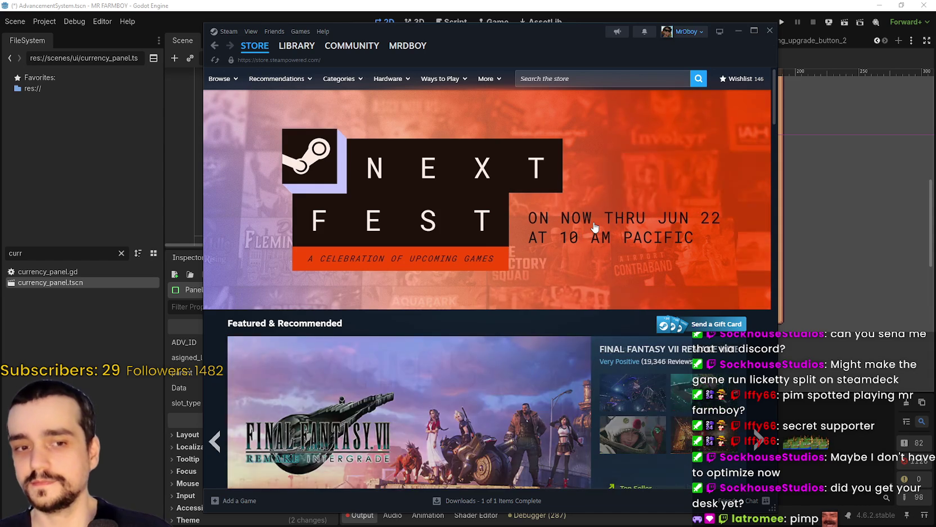
Scroll through the Steam store front page with the Next Fest banner, then return to Godot.
{"action": "scroll", "coordinate": [368, 272], "scroll_direction": "down", "scroll_amount": 3}
{"action": "scroll", "coordinate": [461, 339], "scroll_direction": "up", "scroll_amount": 3}
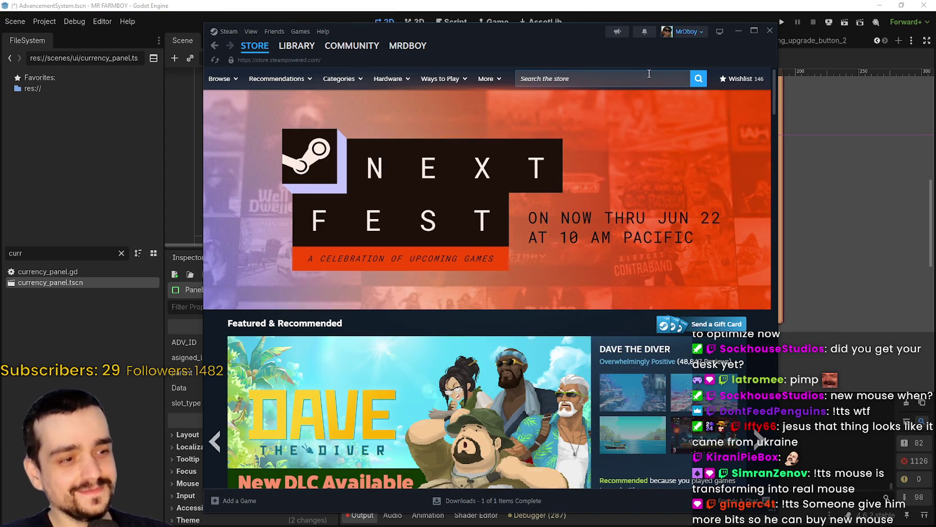
{"action": "key", "text": "alt+Tab"}
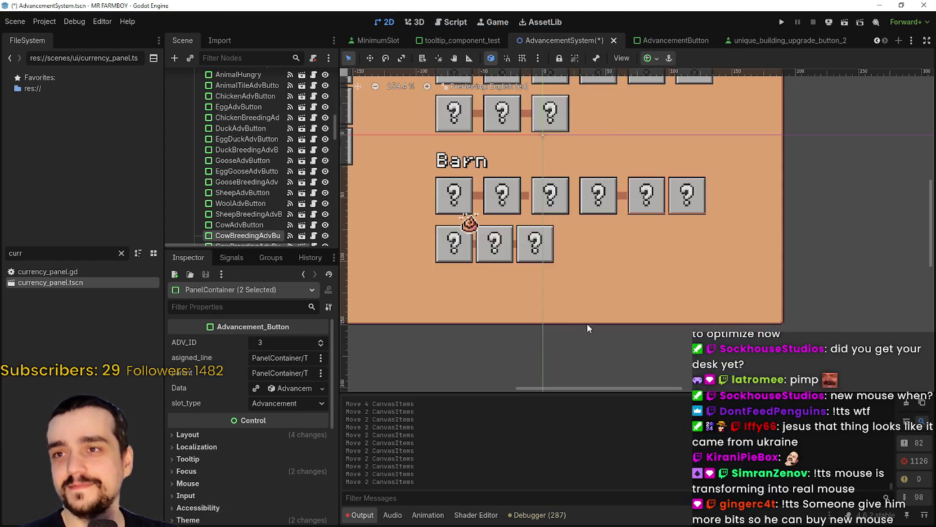
Zoom the 2D viewport and select CowBreedingAdvButton, the rightmost Barn row button.
{"action": "scroll", "coordinate": [596, 261], "scroll_direction": "down", "scroll_amount": 2}
{"action": "scroll", "coordinate": [596, 261], "scroll_direction": "up", "scroll_amount": 2}
{"action": "scroll", "coordinate": [570, 243], "scroll_direction": "down", "scroll_amount": 5}
{"action": "scroll", "coordinate": [571, 244], "scroll_direction": "up", "scroll_amount": 4}
{"action": "scroll", "coordinate": [579, 242], "scroll_direction": "down", "scroll_amount": 6}
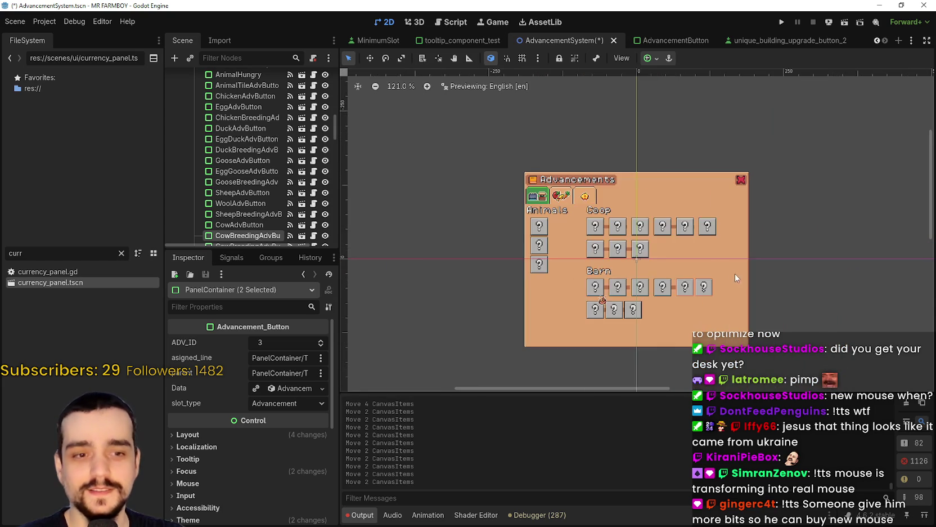
{"action": "scroll", "coordinate": [634, 264], "scroll_direction": "up", "scroll_amount": 7}
{"action": "scroll", "coordinate": [634, 264], "scroll_direction": "up", "scroll_amount": 1}
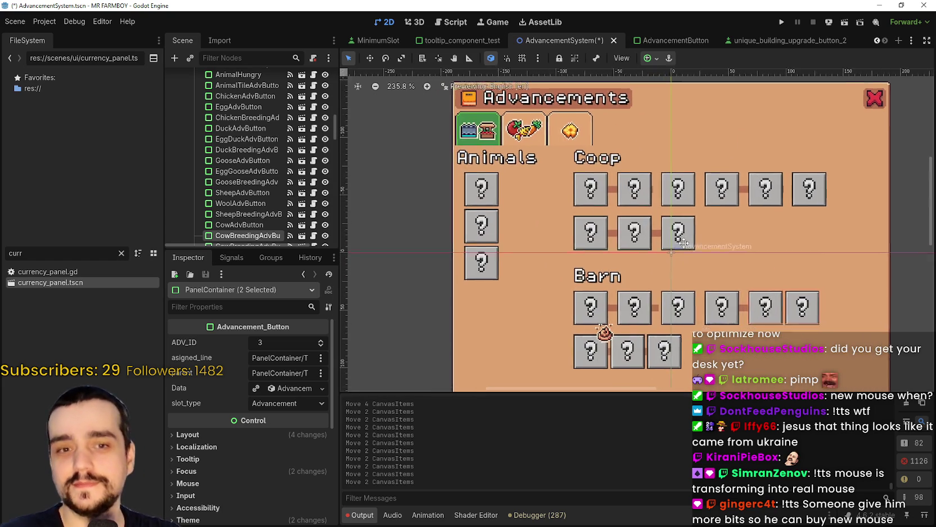
{"action": "scroll", "coordinate": [608, 282], "scroll_direction": "down", "scroll_amount": 3}
{"action": "scroll", "coordinate": [596, 303], "scroll_direction": "up", "scroll_amount": 1}
{"action": "scroll", "coordinate": [591, 317], "scroll_direction": "down", "scroll_amount": 1}
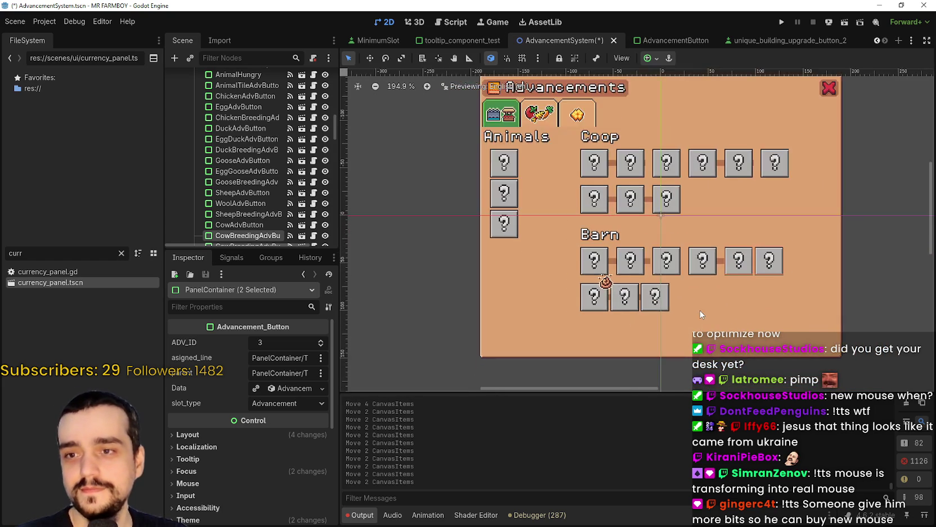
{"action": "scroll", "coordinate": [675, 293], "scroll_direction": "up", "scroll_amount": 7}
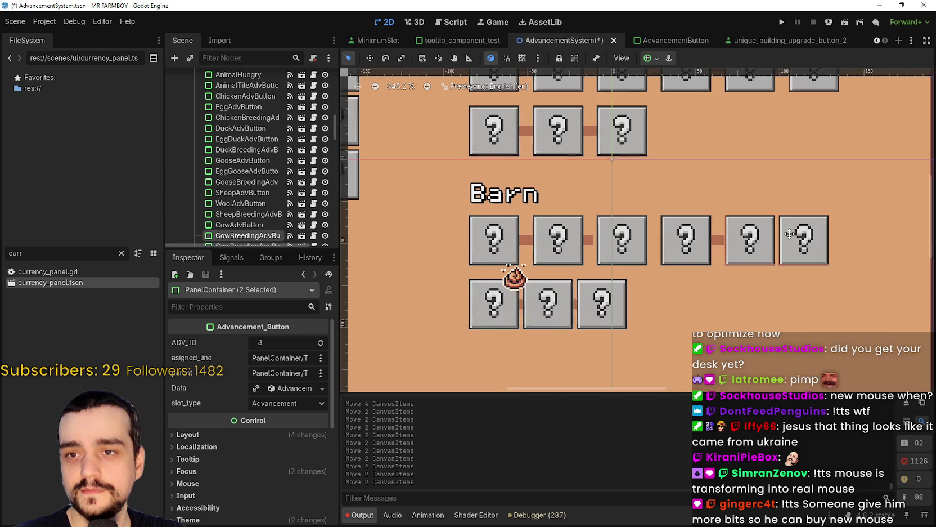
{"action": "left_click", "coordinate": [808, 247]}
{"action": "scroll", "coordinate": [623, 257], "scroll_direction": "up", "scroll_amount": 5}
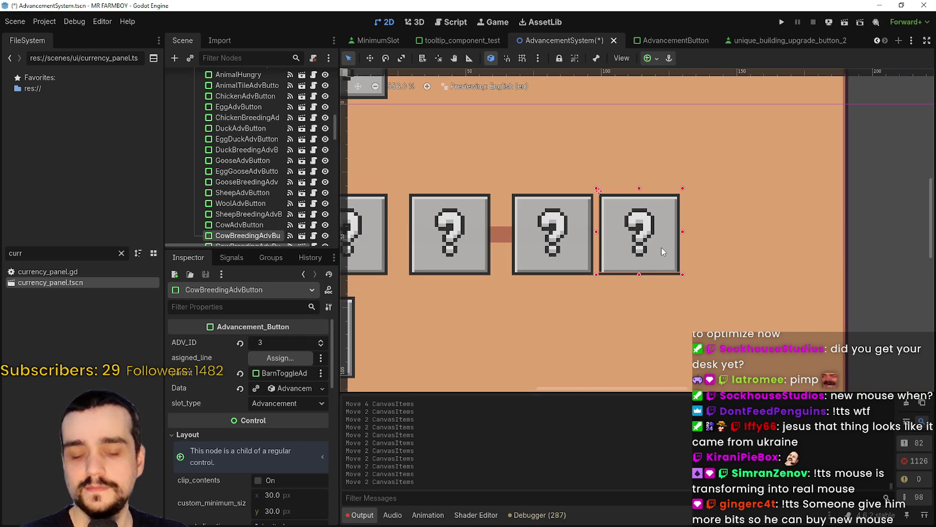
Nudge CowBreedingAdvButton right to (105, 49) and save the AdvancementSystem scene.
{"action": "key", "text": "Right"}
{"action": "key", "text": "Left"}
{"action": "key", "text": "Right"}
{"action": "key", "text": "Right"}
{"action": "key", "text": "Right"}
{"action": "key", "text": "Right"}
{"action": "key", "text": "Right"}
{"action": "key", "text": "Right"}
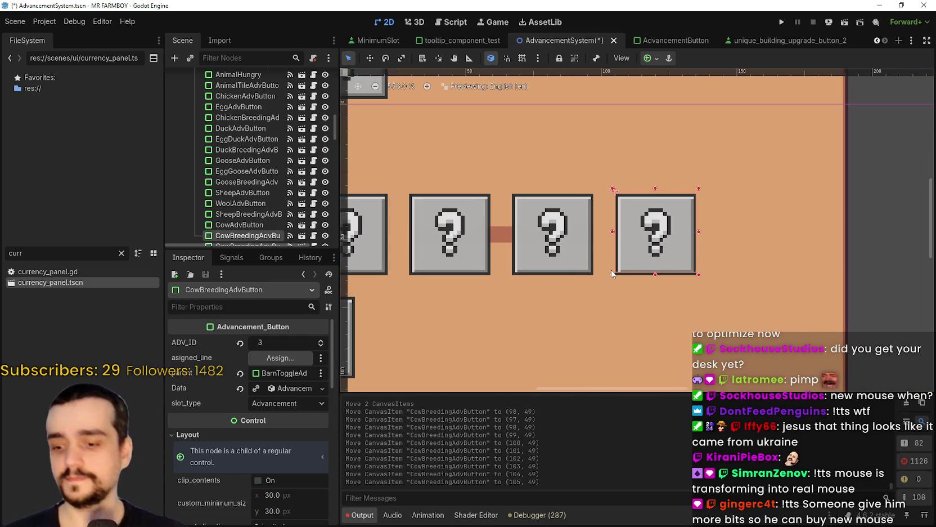
{"action": "key", "text": "ctrl+s"}
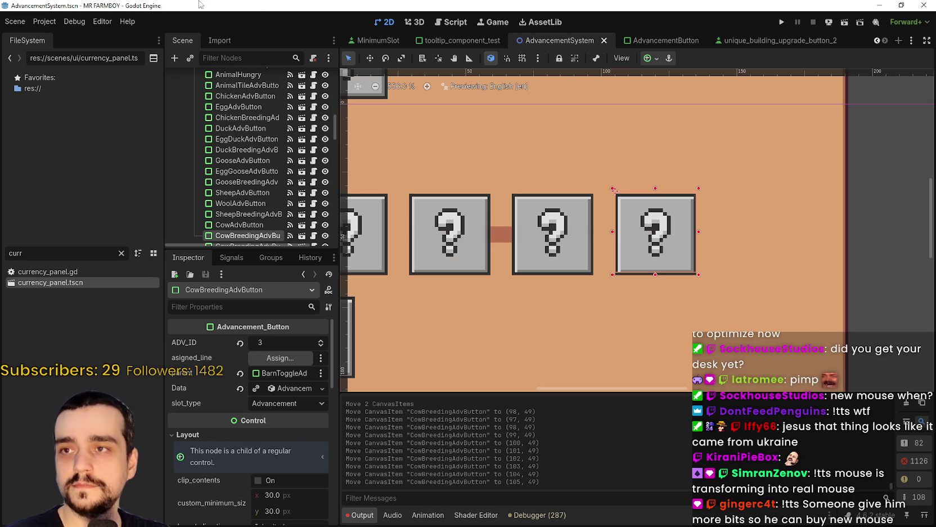
{"action": "left_click", "coordinate": [99, 19]}
Leave CowBreedingAdvButton at (105, 49), evenly spaced within the four-button Barn row.
{"action": "left_click", "coordinate": [102, 25]}
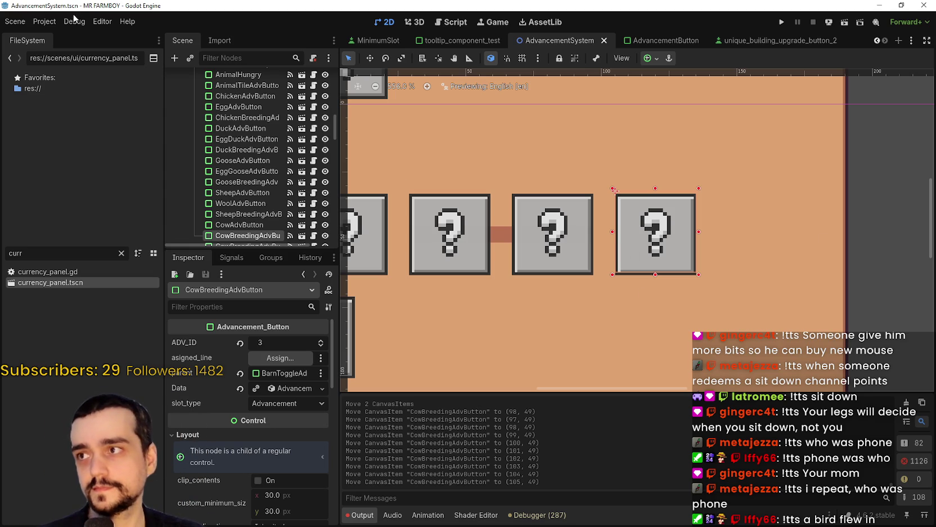
{"action": "left_click", "coordinate": [102, 22]}
Look through the Editor and Help menus, then bring the TikTok profile window over Godot.
{"action": "left_click", "coordinate": [104, 22]}
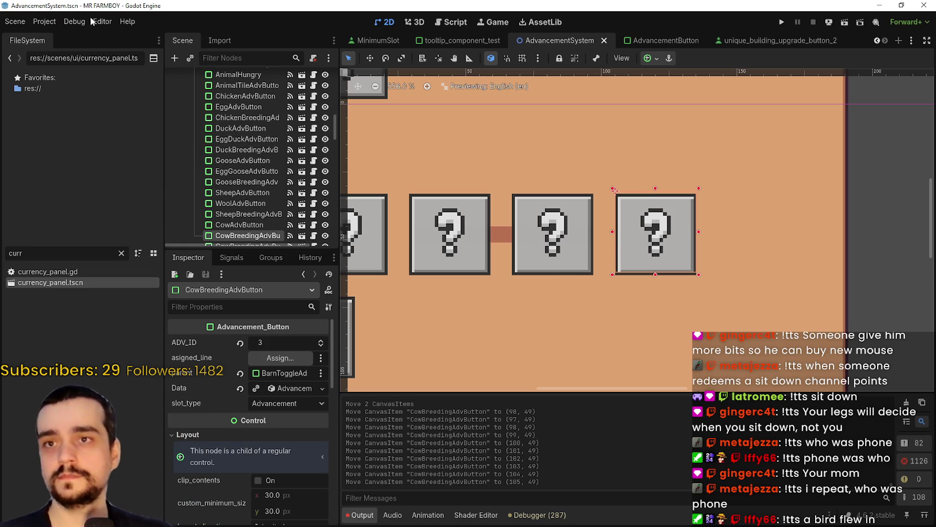
{"action": "left_click", "coordinate": [107, 23]}
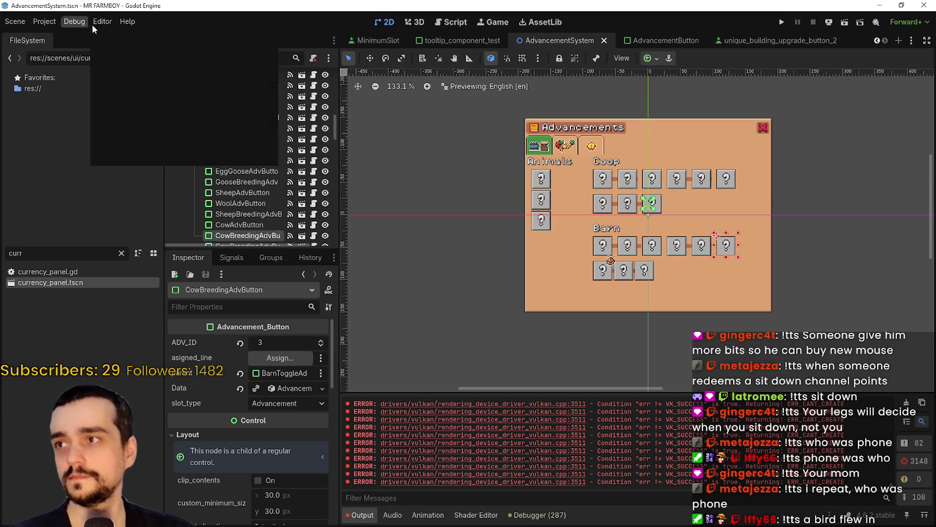
{"action": "left_click", "coordinate": [93, 23]}
{"action": "left_click", "coordinate": [126, 21]}
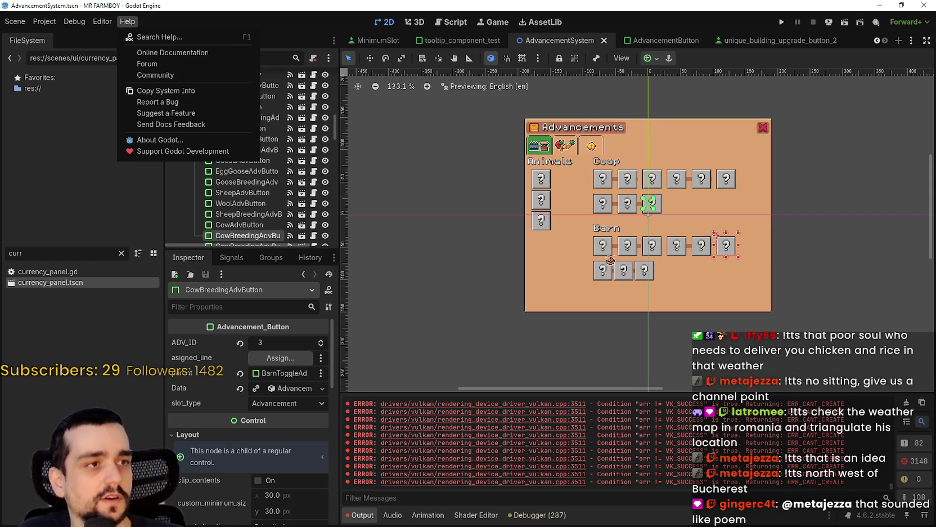
{"action": "key", "text": "alt+Tab"}
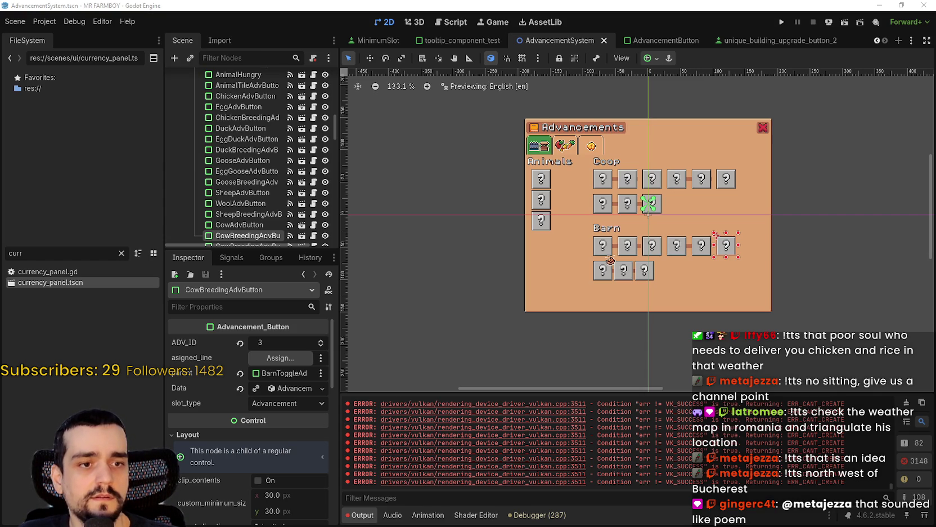
{"action": "left_click_drag", "start_coordinate": [451, 80], "coordinate": [468, 27]}
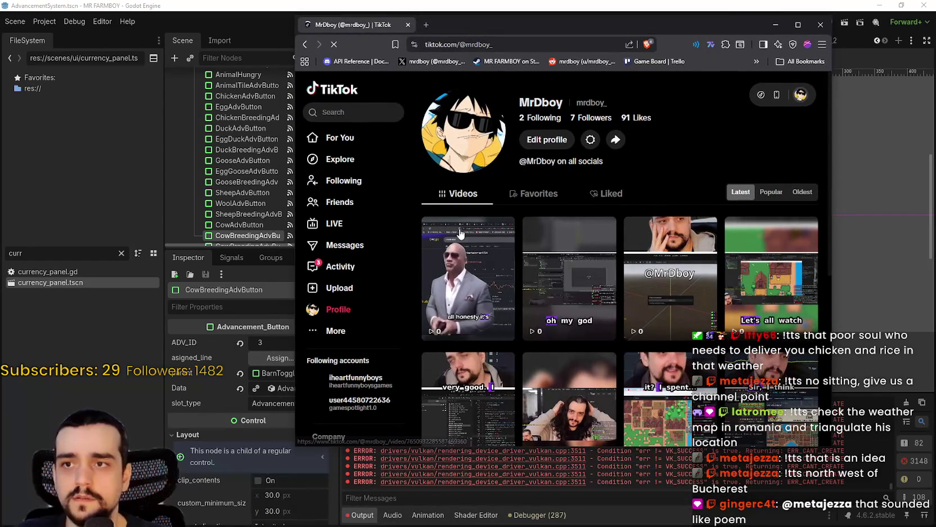
Open and close the TikTok notifications panel, then scroll through the profile.
{"action": "left_click", "coordinate": [338, 270]}
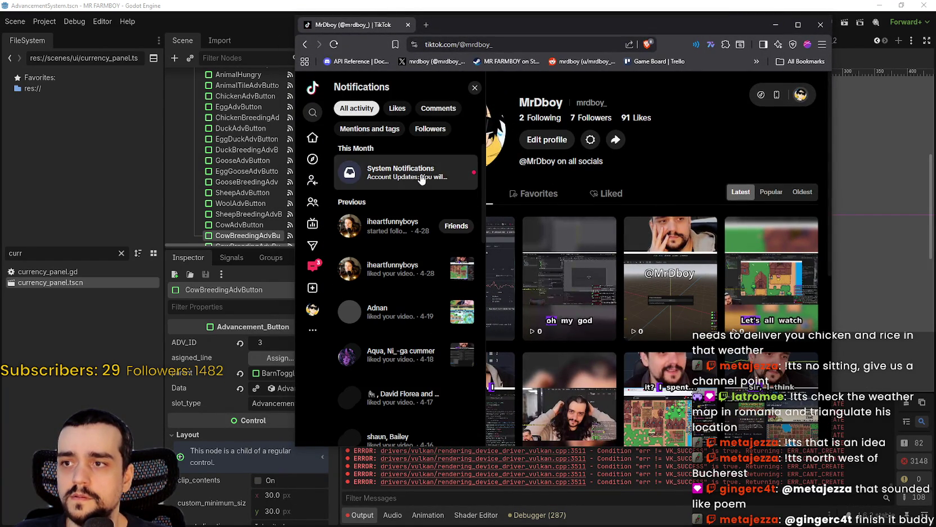
{"action": "left_click", "coordinate": [475, 87]}
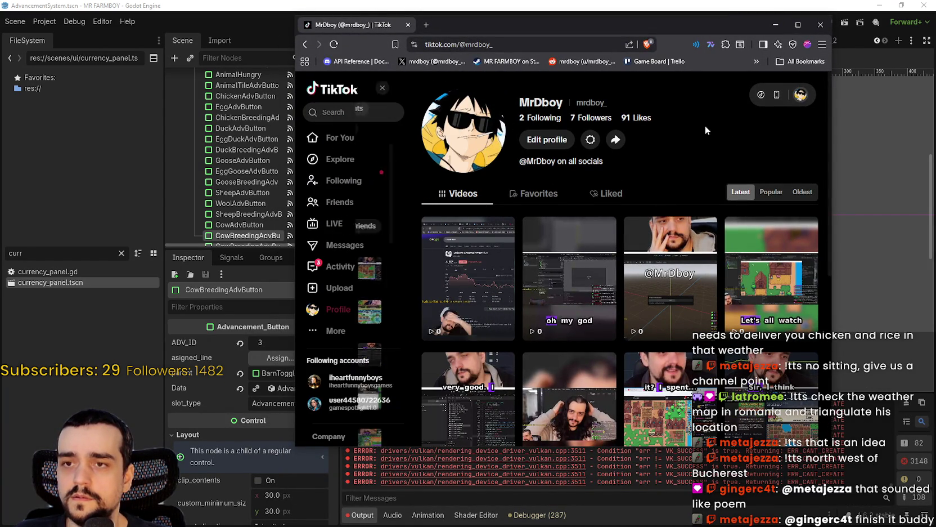
{"action": "scroll", "coordinate": [591, 293], "scroll_direction": "down", "scroll_amount": 2}
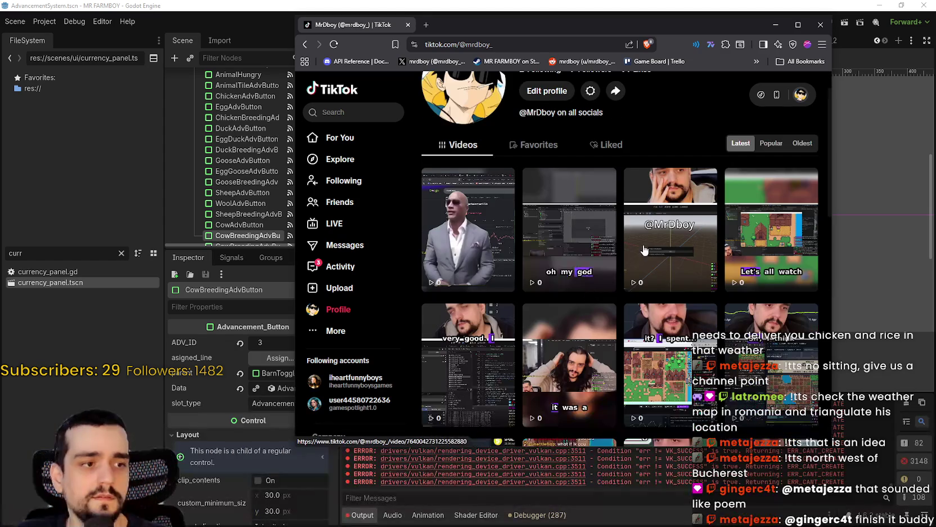
{"action": "scroll", "coordinate": [638, 268], "scroll_direction": "down", "scroll_amount": 5}
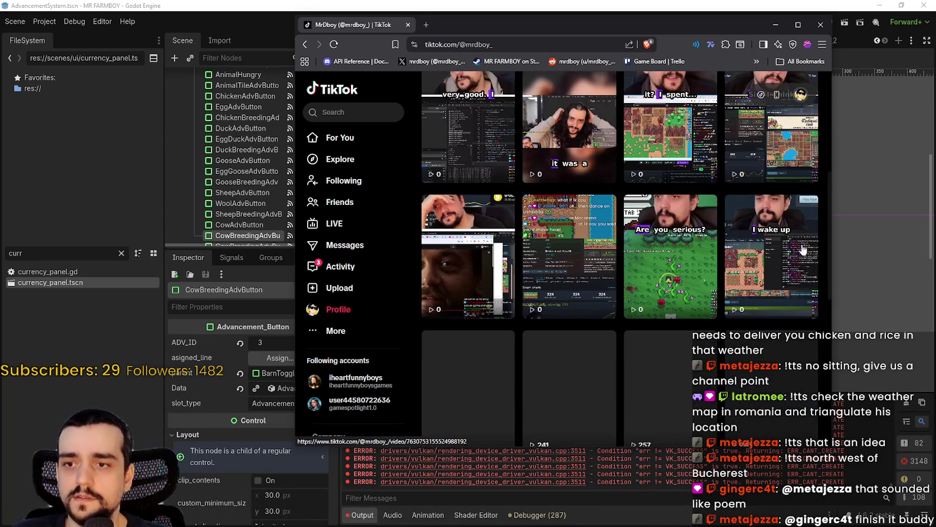
{"action": "scroll", "coordinate": [604, 286], "scroll_direction": "up", "scroll_amount": 1}
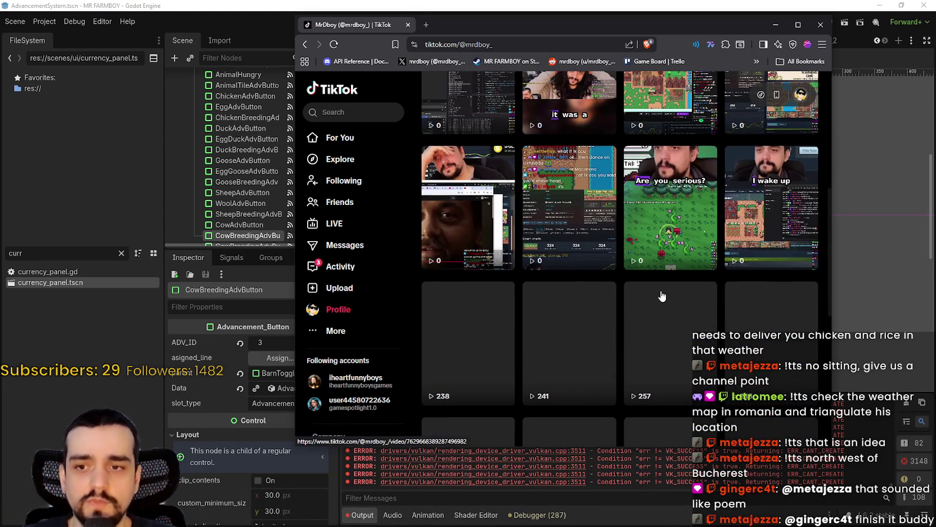
{"action": "scroll", "coordinate": [640, 285], "scroll_direction": "up", "scroll_amount": 6}
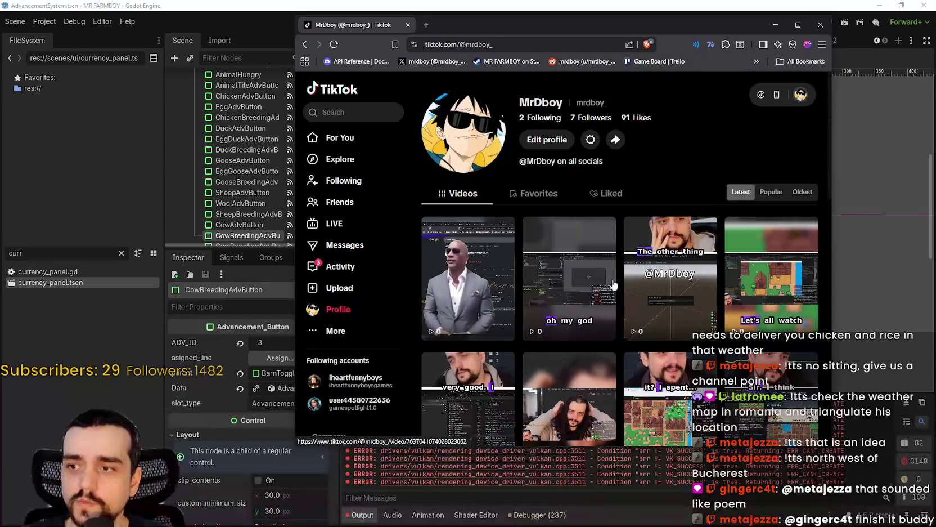
Reply 'HELLLOOOOOO?????' to the creator's comment on the newest video, then close the browser.
{"action": "left_click", "coordinate": [453, 283]}
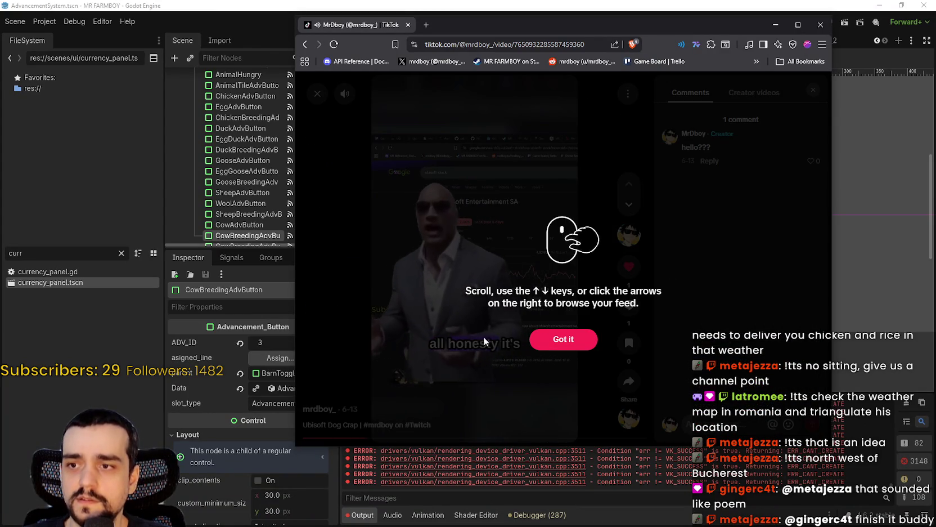
{"action": "left_click", "coordinate": [547, 345]}
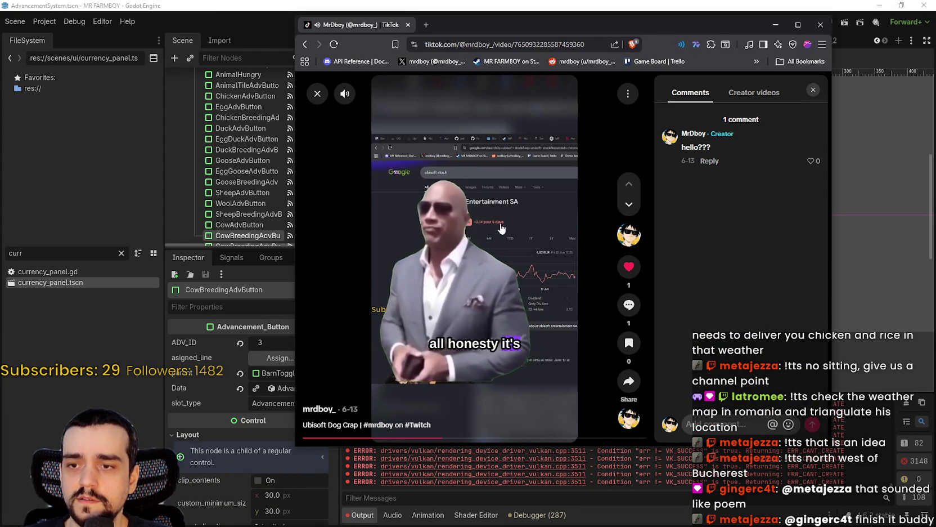
{"action": "left_click", "coordinate": [709, 161]}
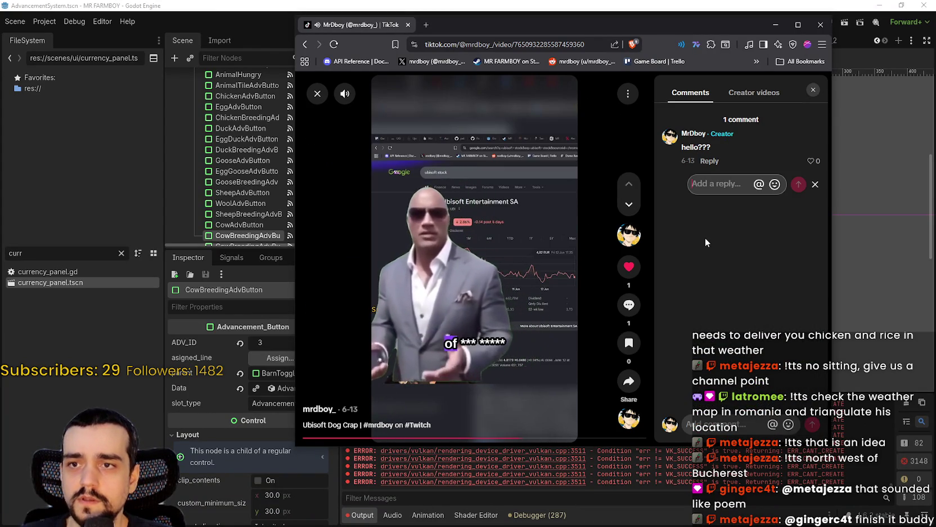
{"action": "type", "text": "HELLLOOOO"}
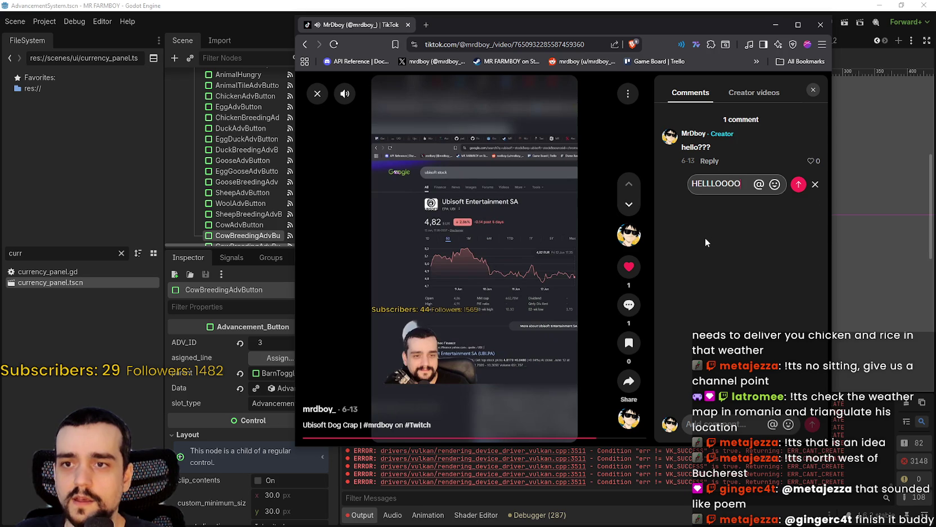
{"action": "type", "text": "OO?????"}
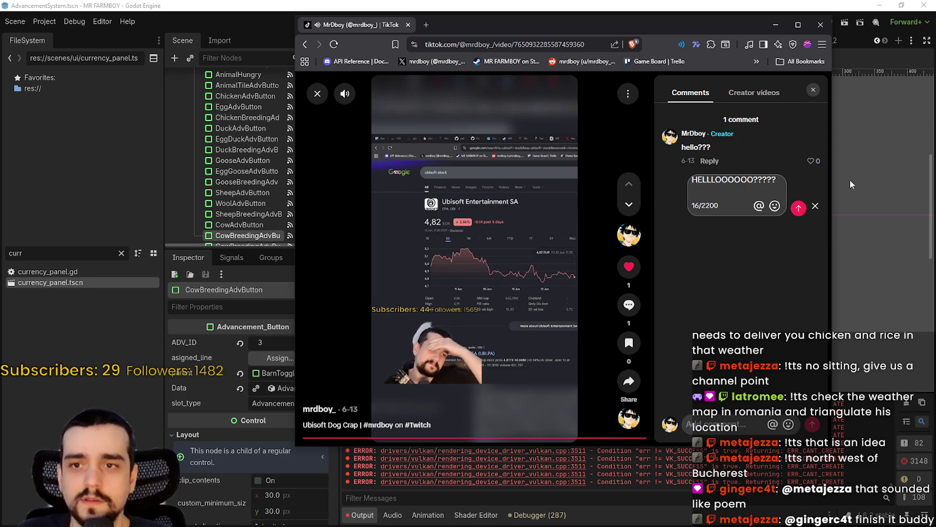
{"action": "left_click", "coordinate": [797, 208]}
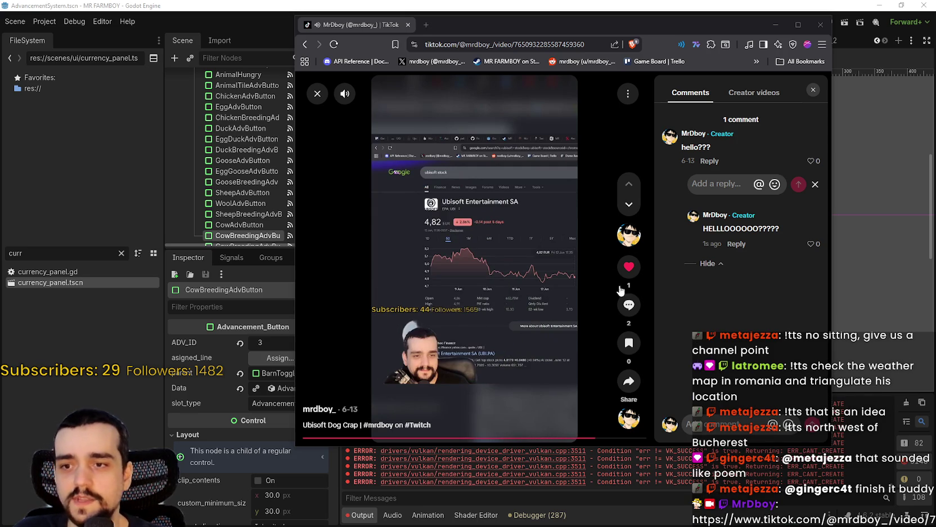
{"action": "left_click", "coordinate": [408, 26]}
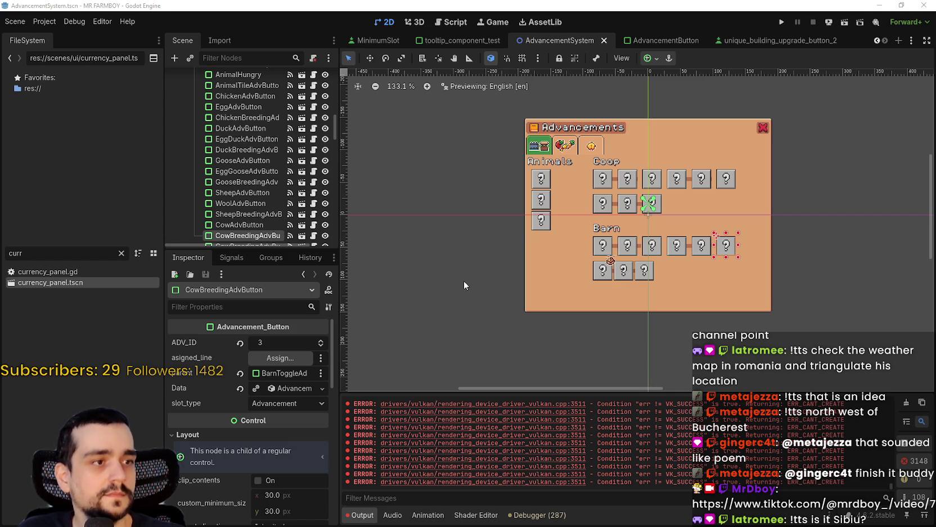
{"action": "scroll", "coordinate": [464, 281], "scroll_direction": "up", "scroll_amount": 3}
{"action": "scroll", "coordinate": [466, 256], "scroll_direction": "up", "scroll_amount": 2}
{"action": "scroll", "coordinate": [399, 225], "scroll_direction": "right", "scroll_amount": 2}
{"action": "scroll", "coordinate": [402, 218], "scroll_direction": "up", "scroll_amount": 5}
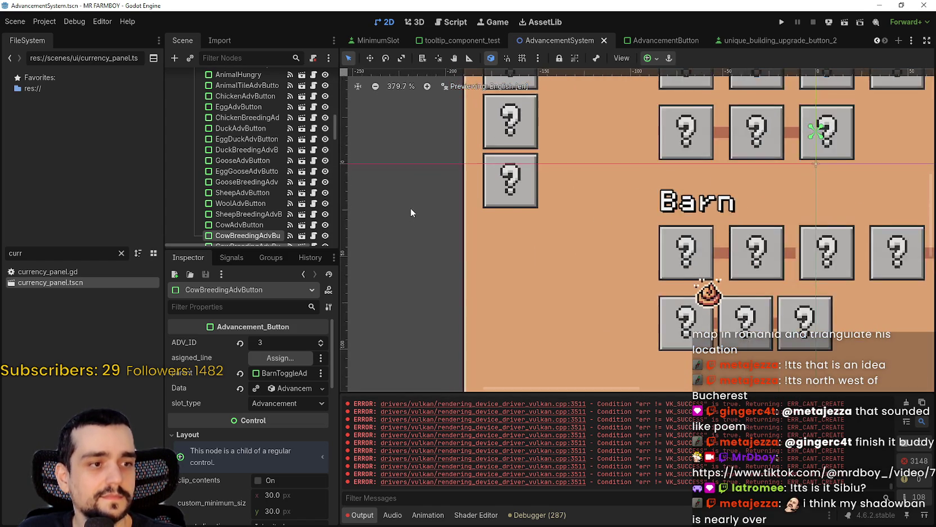
{"action": "scroll", "coordinate": [410, 208], "scroll_direction": "down", "scroll_amount": 6}
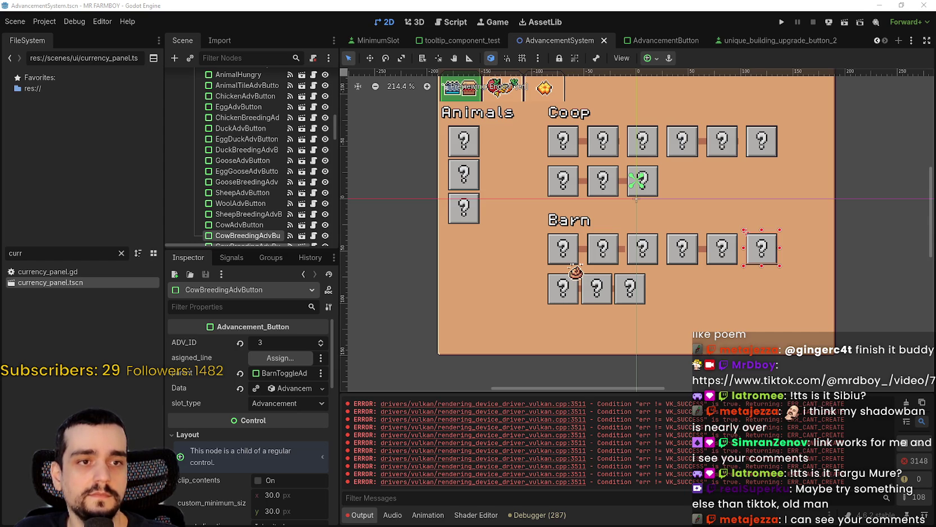
{"action": "key", "text": "alt+Tab"}
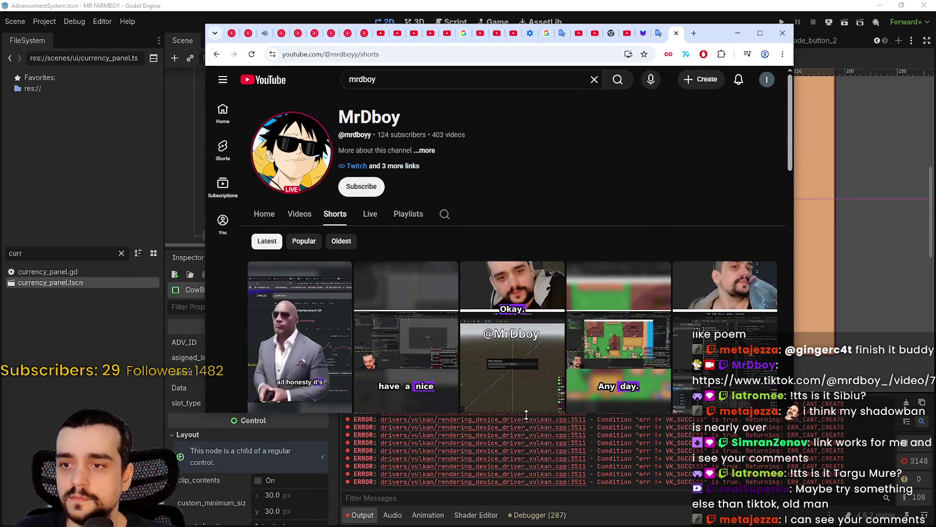
Enlarge the browser, watch the Ubisoft Dog Crap short and check its comments, then minimize it.
{"action": "left_click_drag", "start_coordinate": [525, 415], "coordinate": [527, 479]}
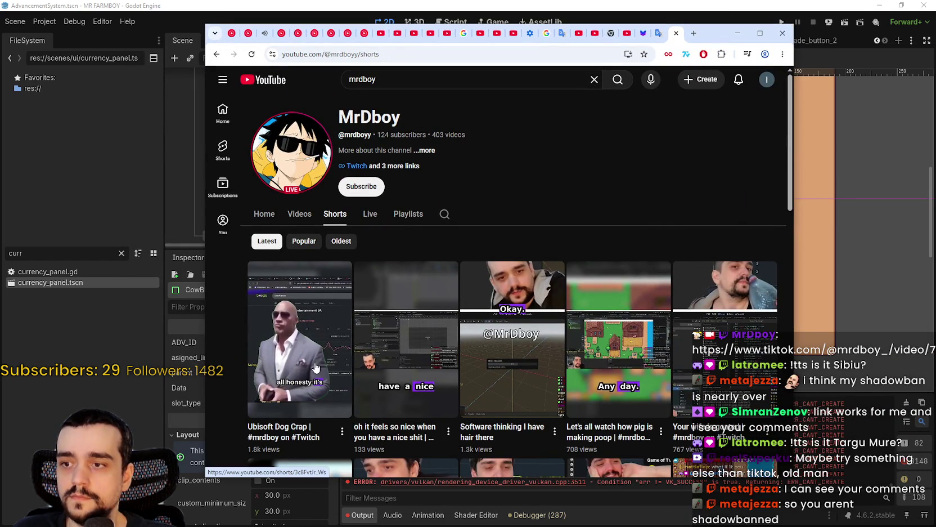
{"action": "scroll", "coordinate": [306, 338], "scroll_direction": "down", "scroll_amount": 2}
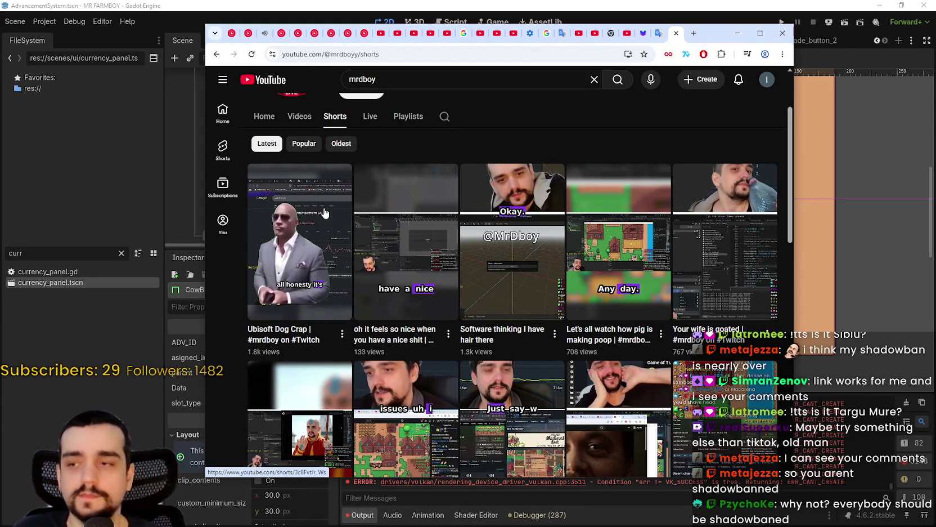
{"action": "left_click", "coordinate": [293, 246]}
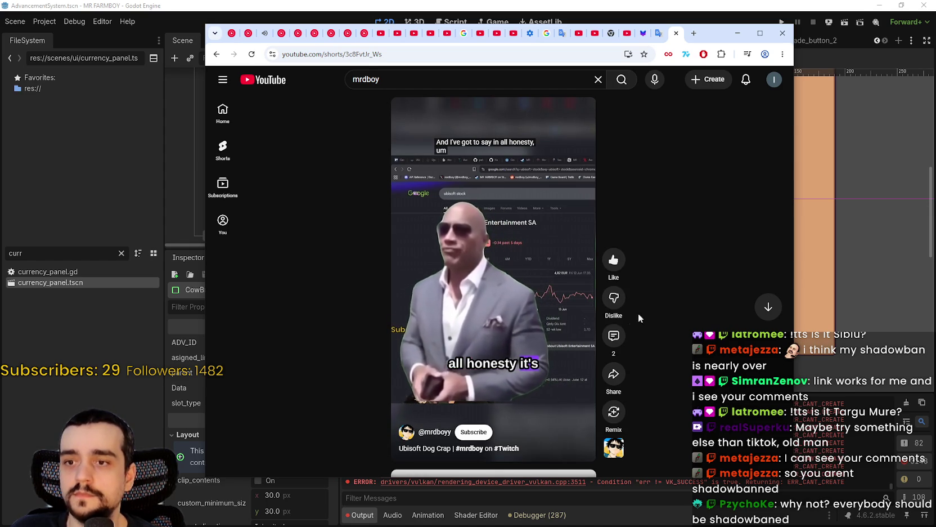
{"action": "left_click", "coordinate": [613, 335]}
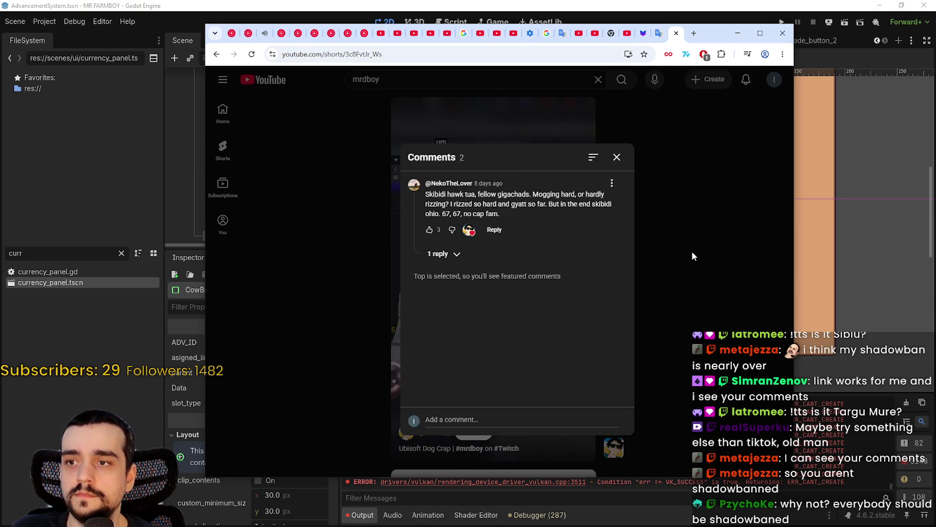
{"action": "left_click", "coordinate": [617, 158]}
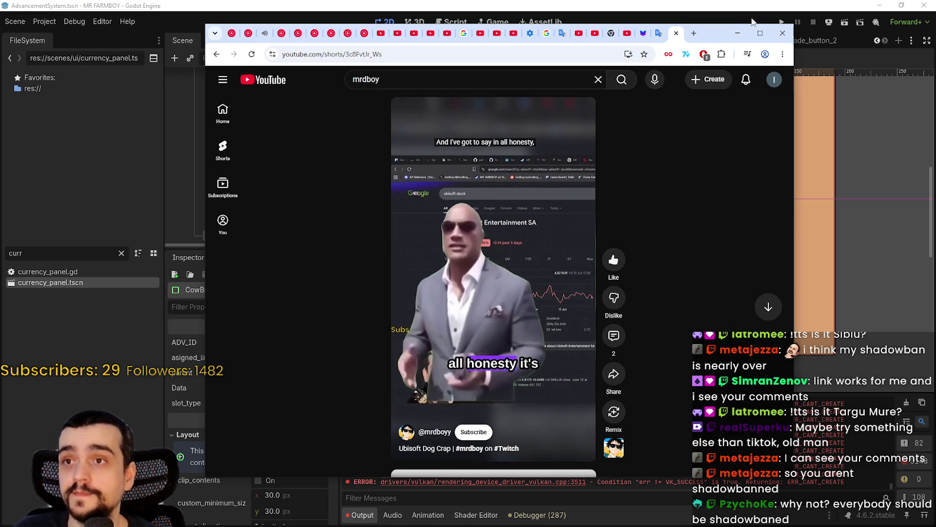
{"action": "left_click", "coordinate": [737, 32]}
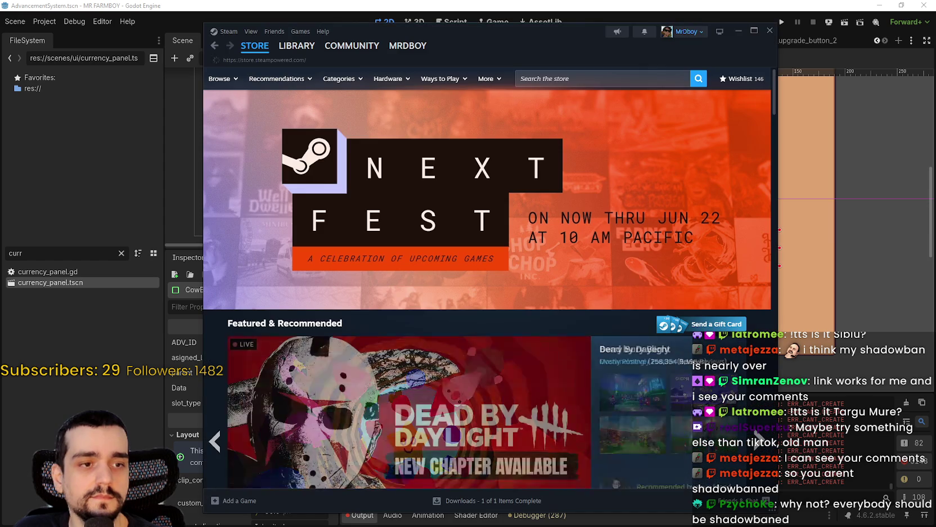
Search the Steam store for 'assasin creed' and open the Assassin's Creed Black Flag Resynced page.
{"action": "left_click", "coordinate": [600, 79]}
{"action": "type", "text": "assasin creed"}
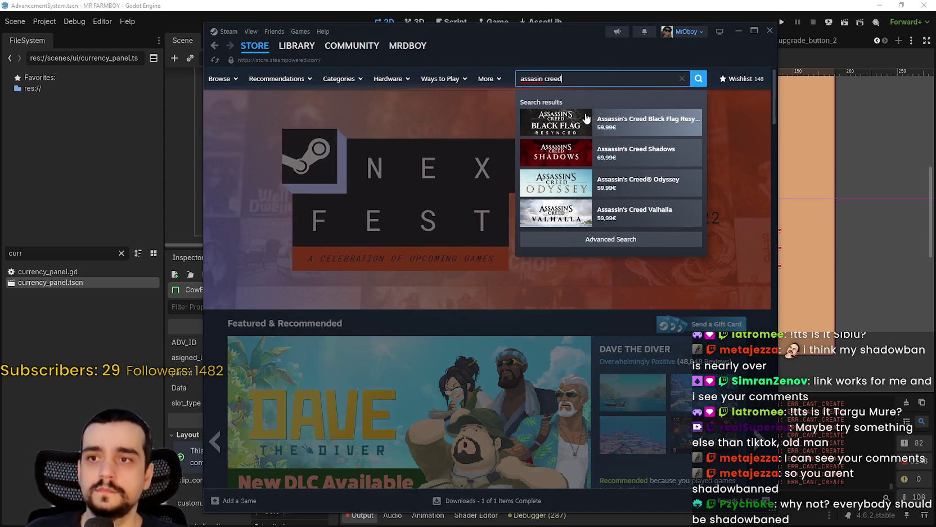
{"action": "left_click", "coordinate": [647, 119]}
{"action": "left_click_drag", "start_coordinate": [543, 40], "coordinate": [605, 41]}
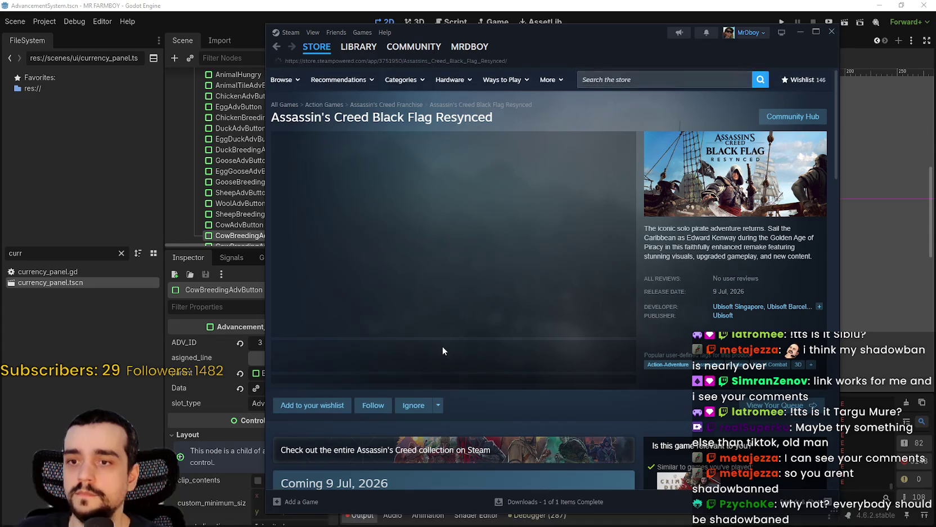
{"action": "scroll", "coordinate": [442, 346], "scroll_direction": "down", "scroll_amount": 2}
{"action": "left_click_drag", "start_coordinate": [316, 386], "coordinate": [442, 377]}
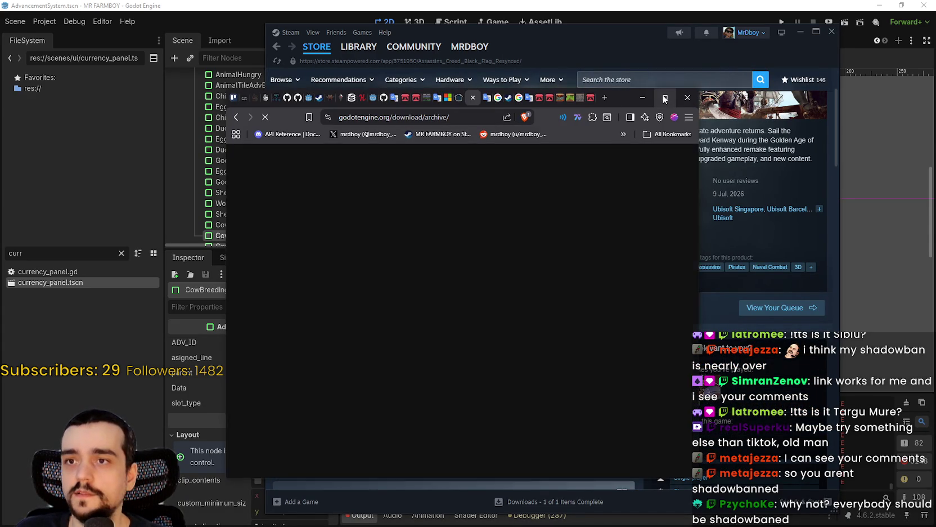
{"action": "double_click", "coordinate": [656, 93]}
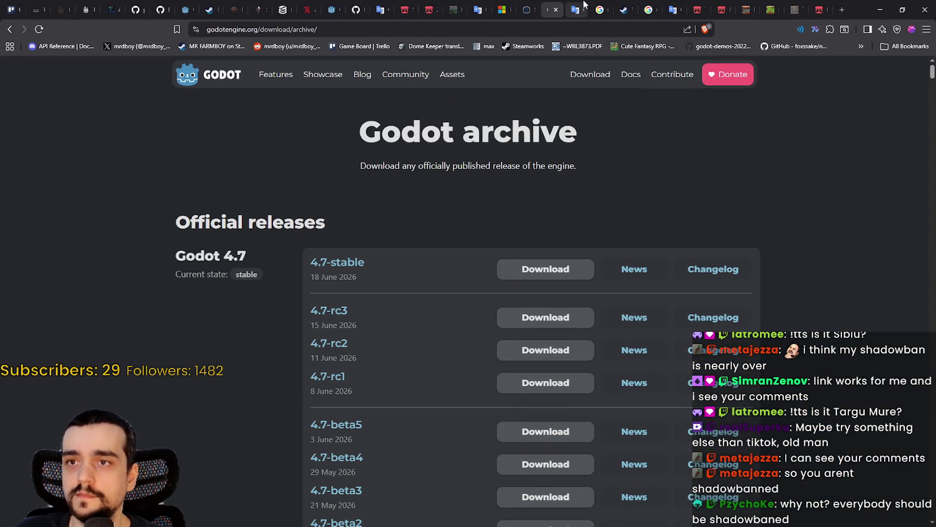
{"action": "left_click", "coordinate": [597, 5]}
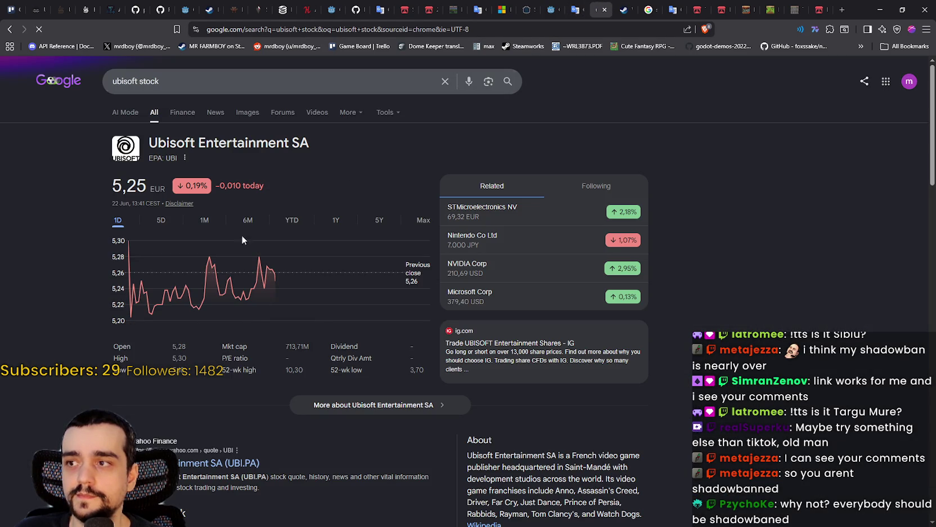
{"action": "right_click", "coordinate": [75, 171]}
{"action": "left_click", "coordinate": [83, 215]}
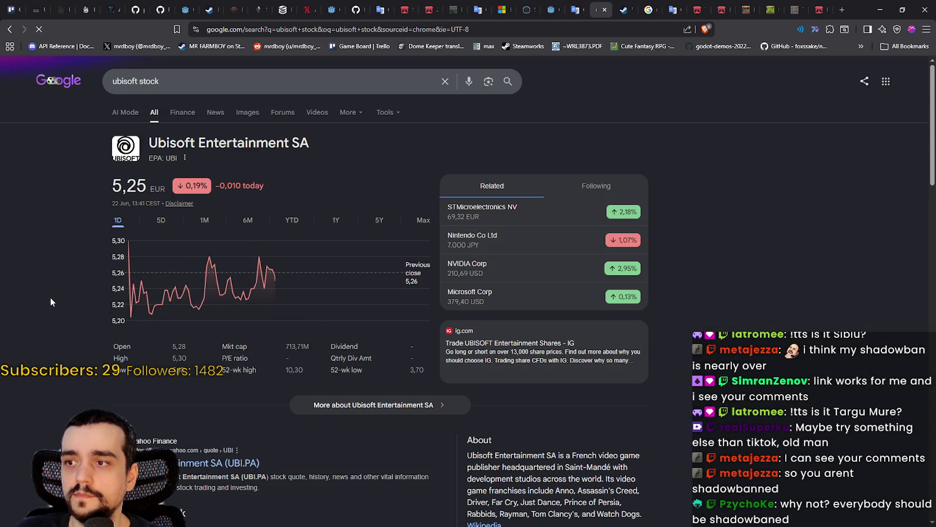
{"action": "left_click_drag", "start_coordinate": [267, 290], "coordinate": [284, 286]}
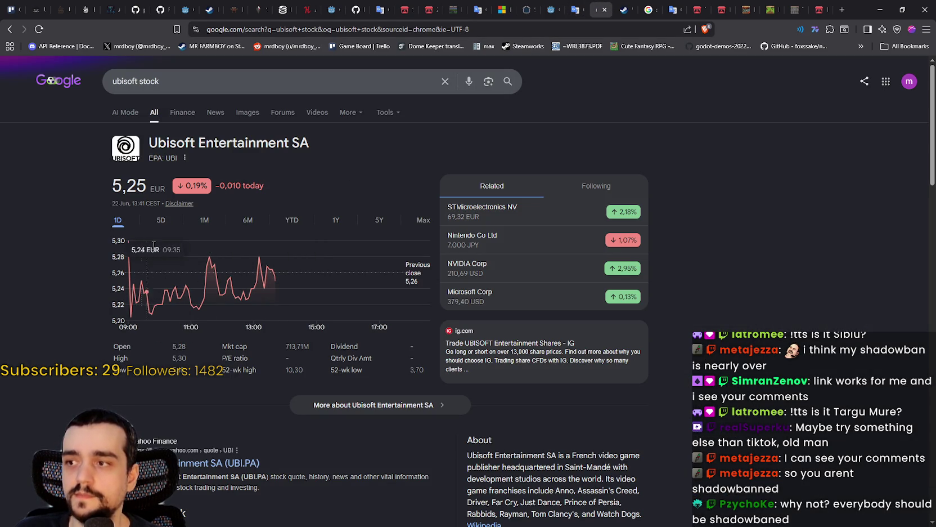
{"action": "left_click", "coordinate": [161, 222]}
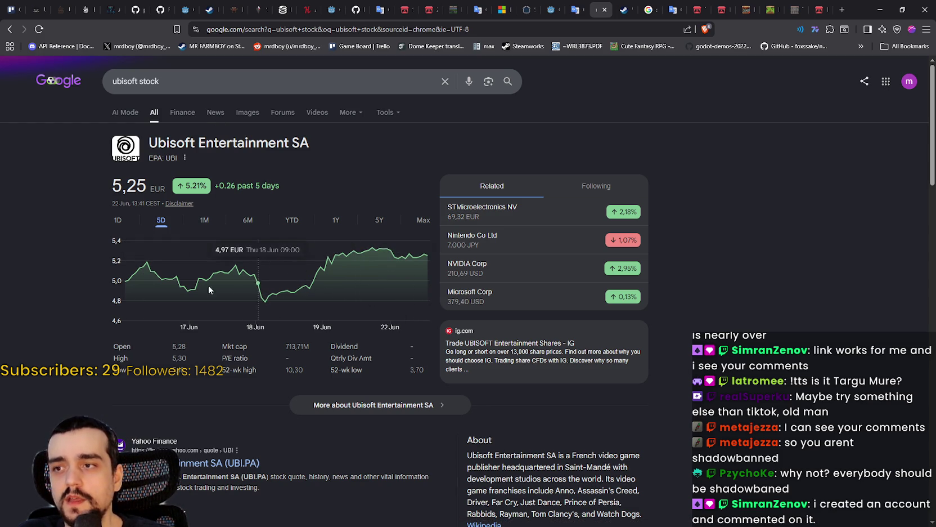
{"action": "triple_click", "coordinate": [164, 142]}
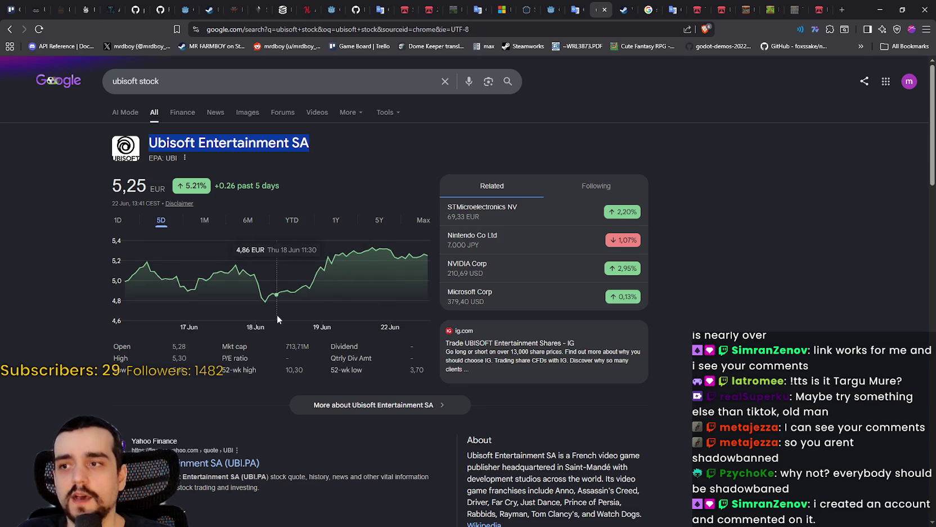
{"action": "left_click", "coordinate": [205, 220]}
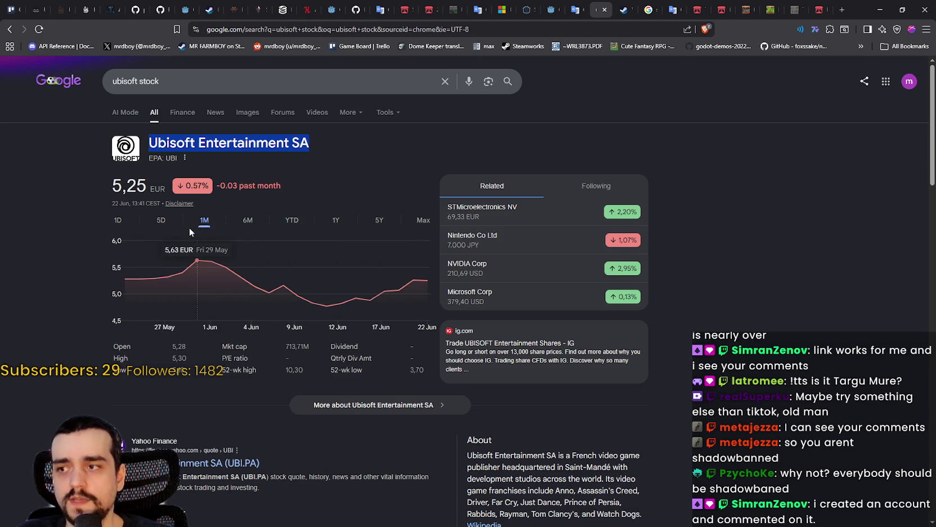
{"action": "left_click", "coordinate": [162, 223]}
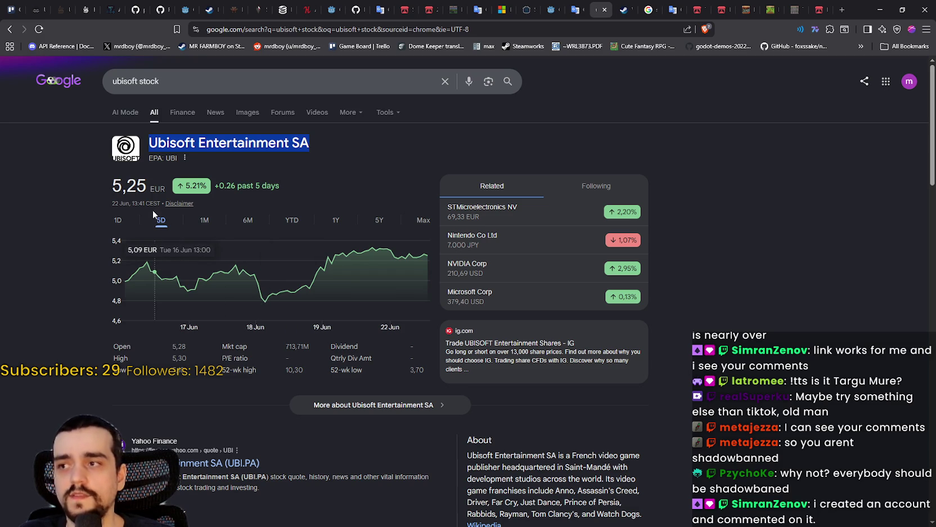
{"action": "left_click", "coordinate": [336, 223]}
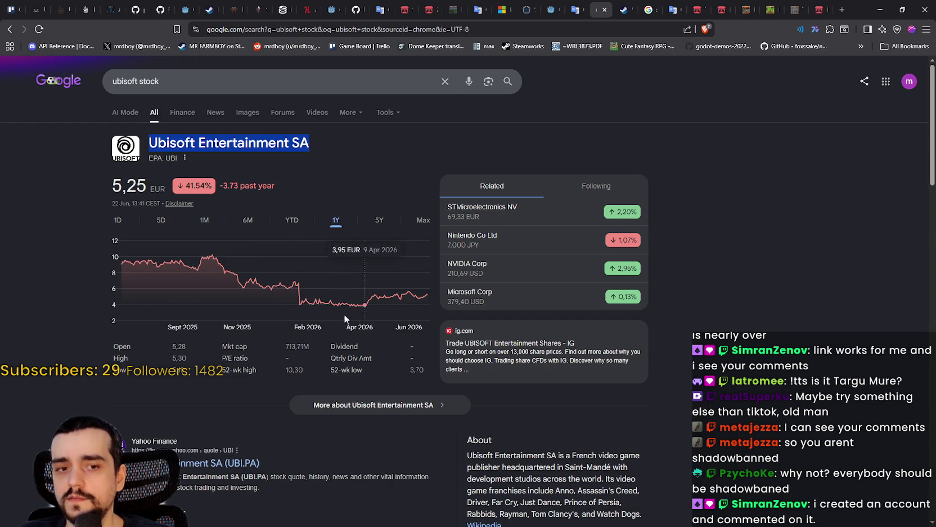
{"action": "left_click", "coordinate": [247, 220]}
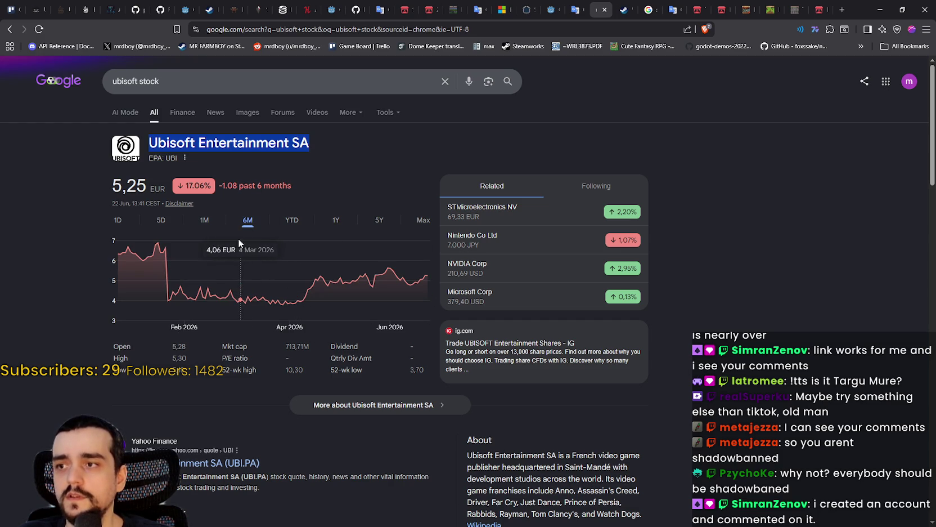
{"action": "left_click", "coordinate": [205, 220]}
{"action": "left_click", "coordinate": [119, 220]}
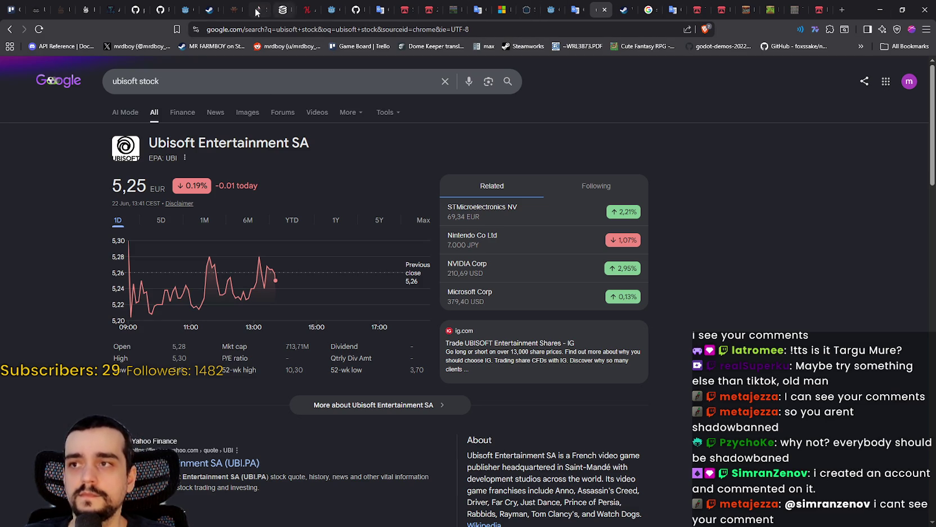
{"action": "left_click", "coordinate": [282, 9]}
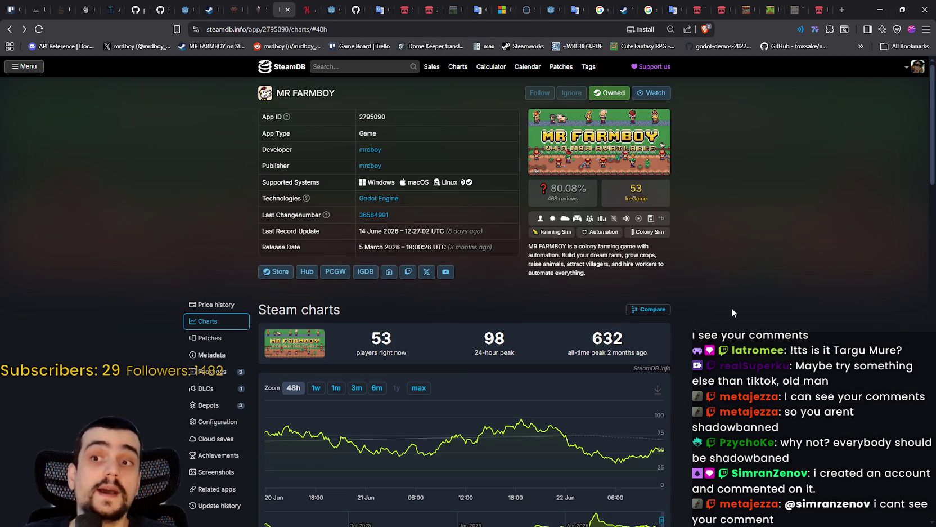
Reload SteamDB's MR FARMBOY charts page, then move the TikTok window to the screen centre.
{"action": "right_click", "coordinate": [732, 312]}
{"action": "left_click", "coordinate": [764, 338]}
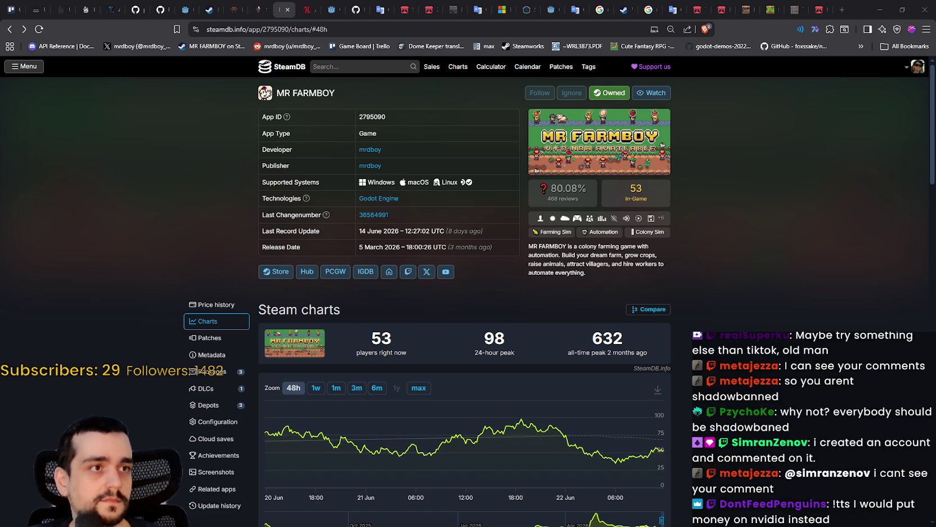
{"action": "left_click_drag", "start_coordinate": [935, 116], "coordinate": [533, 67]}
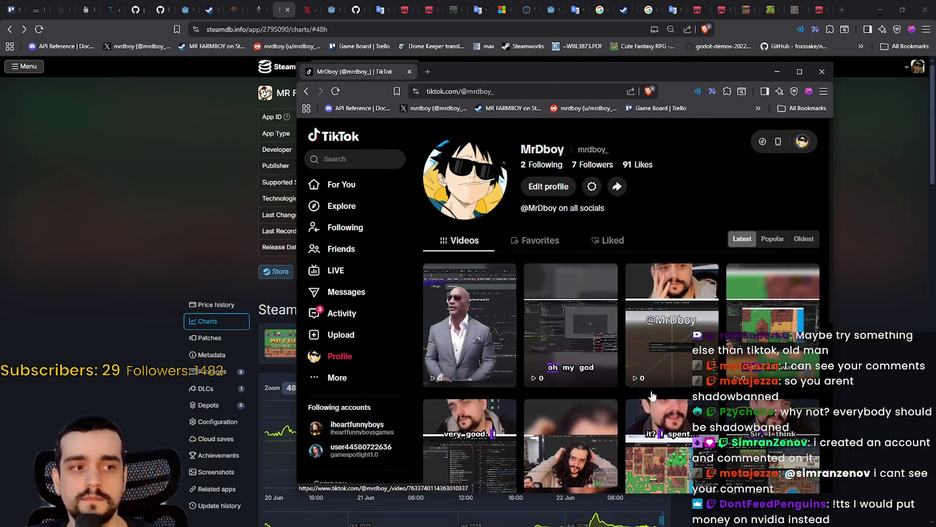
Watch the Ubisoft stock video and another profile video, then close the TikTok window.
{"action": "left_click", "coordinate": [465, 332]}
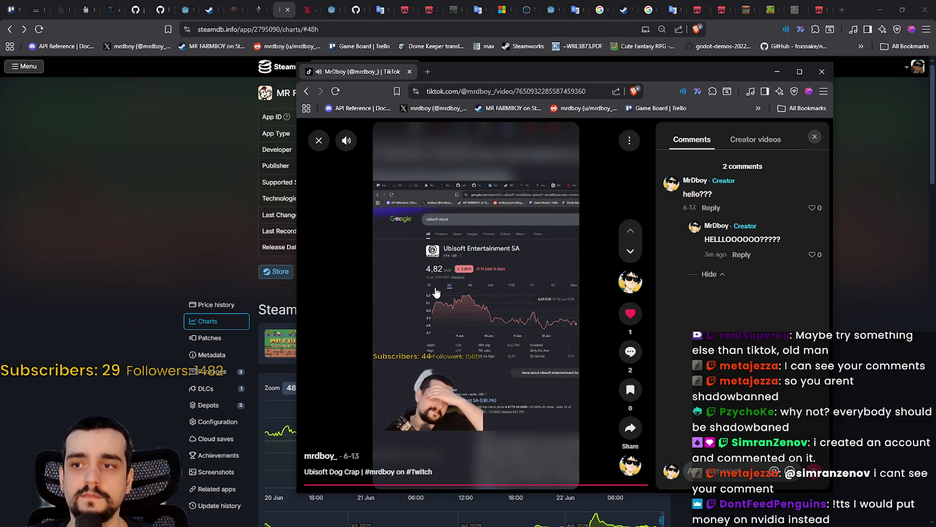
{"action": "mouse_move", "coordinate": [337, 144]}
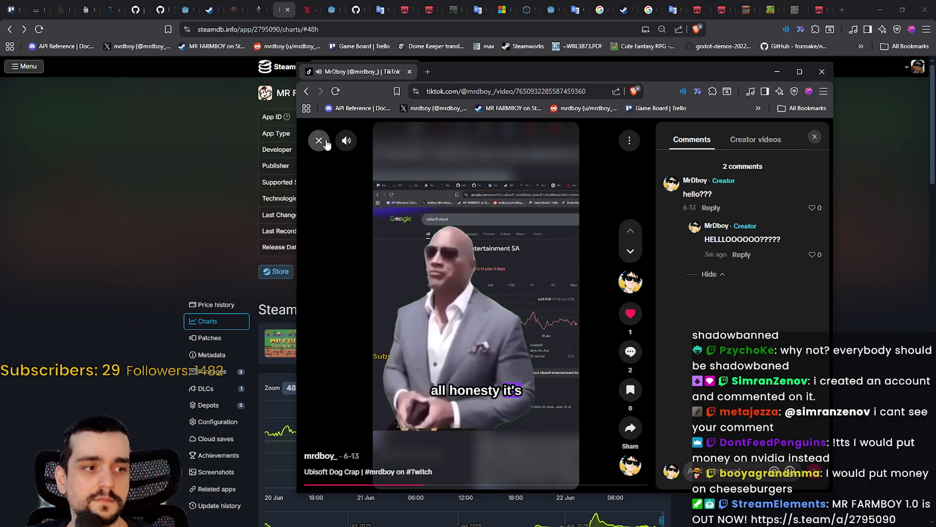
{"action": "left_click", "coordinate": [319, 140]}
{"action": "left_click", "coordinate": [507, 325]}
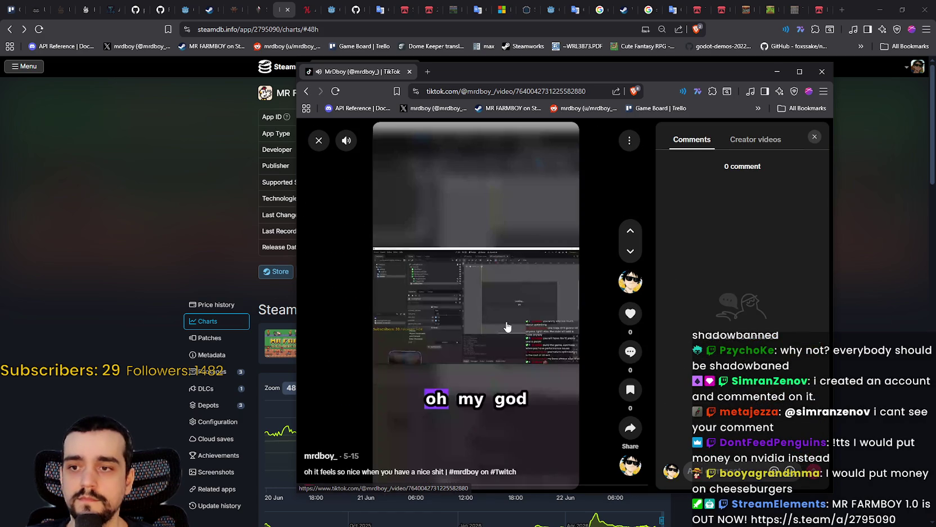
{"action": "left_click", "coordinate": [318, 141]}
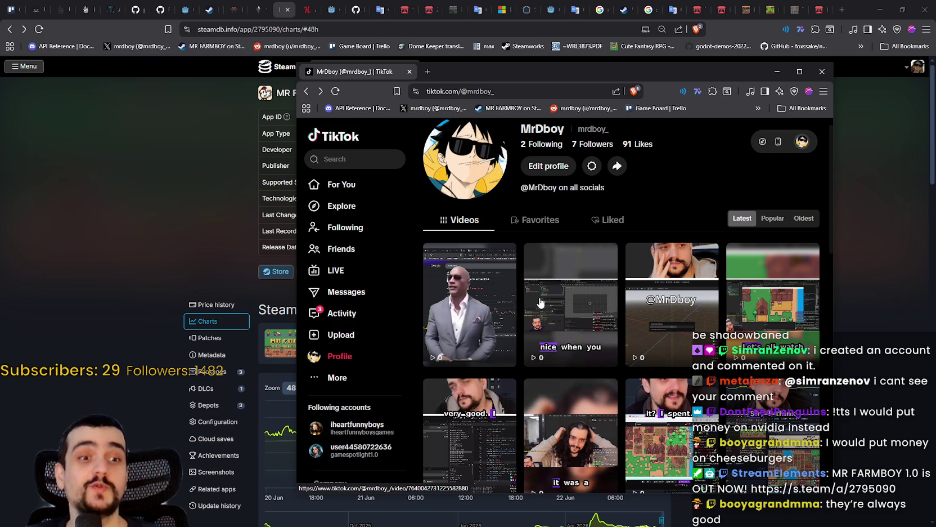
{"action": "scroll", "coordinate": [473, 389], "scroll_direction": "down", "scroll_amount": 1}
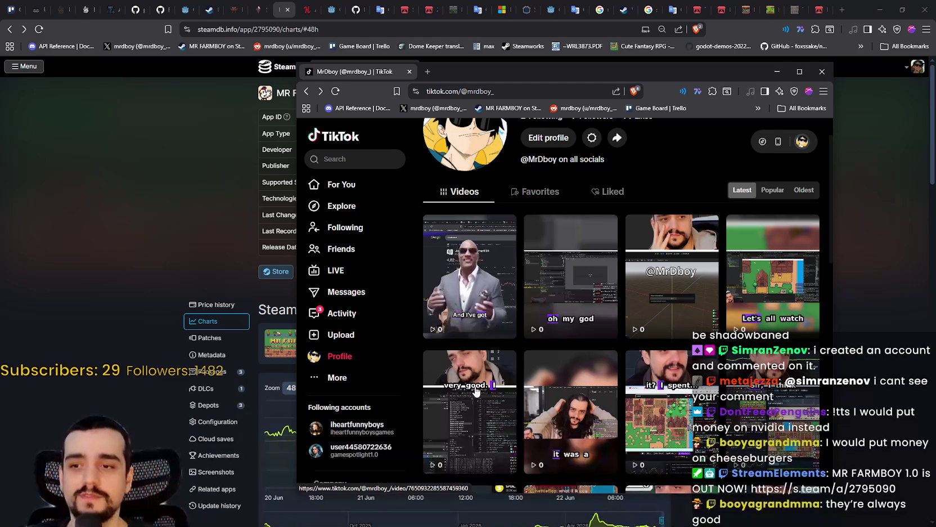
{"action": "left_click", "coordinate": [821, 64]}
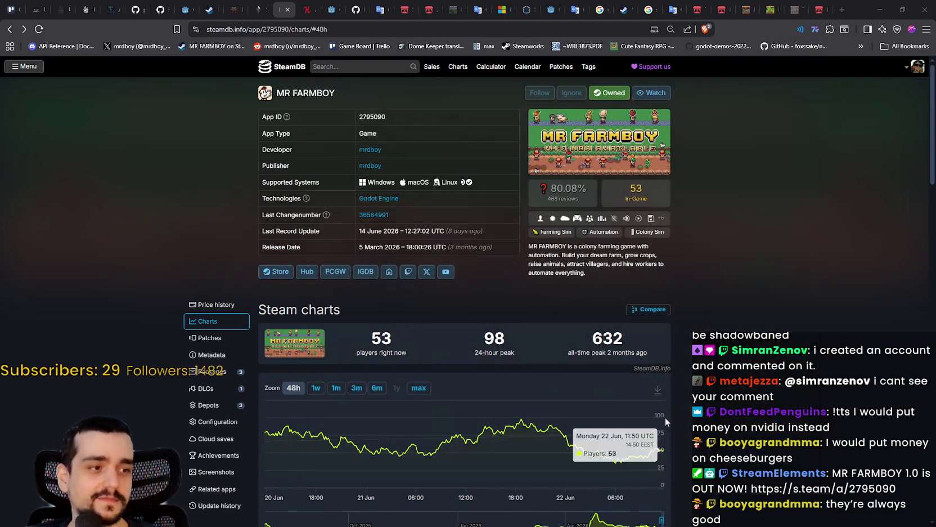
Reload the SteamDB MR FARMBOY charts page to update its player numbers.
{"action": "right_click", "coordinate": [794, 251]}
{"action": "left_click", "coordinate": [772, 289]}
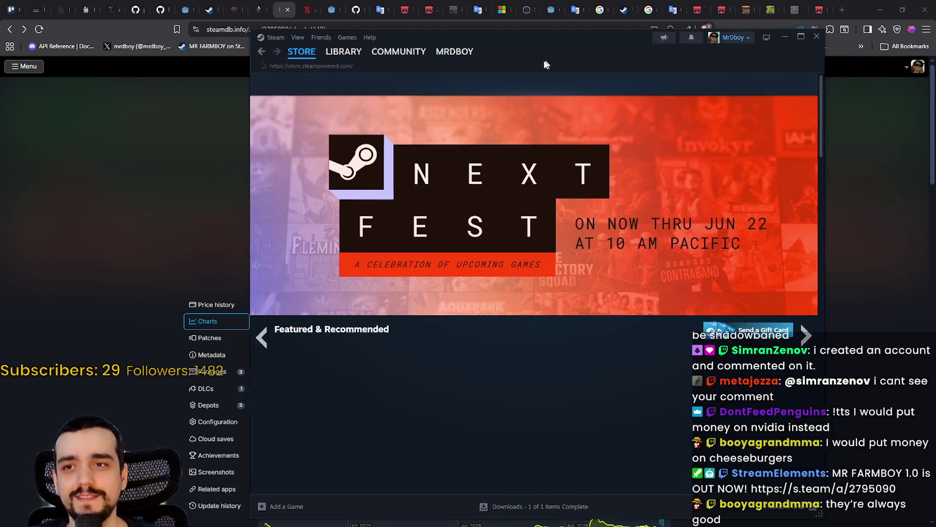
Search the Steam store for "alpine lake", correcting the typo along the way.
{"action": "left_click", "coordinate": [674, 86]}
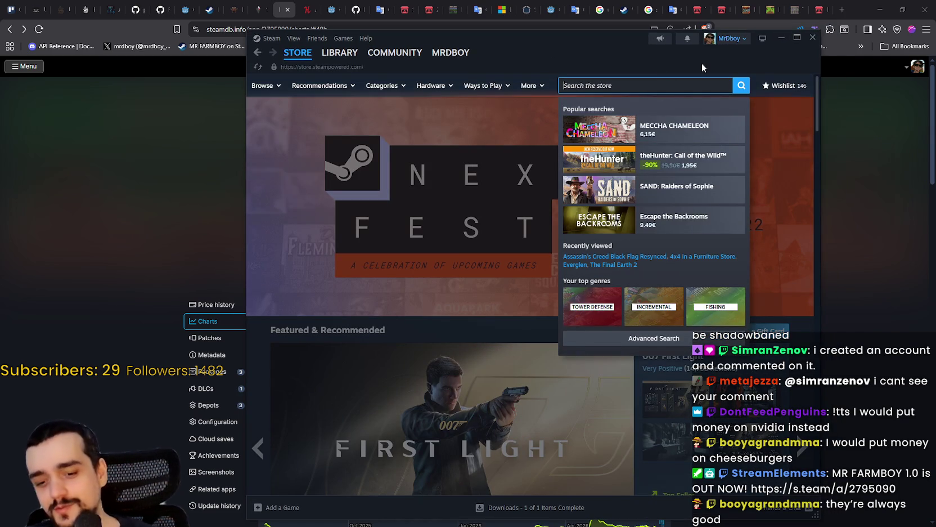
{"action": "type", "text": "al"}
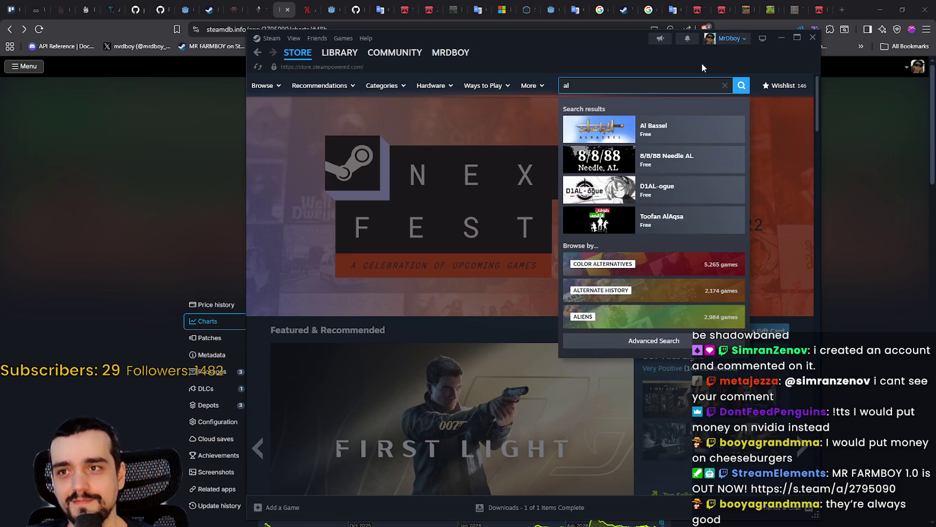
{"action": "key", "text": "BackSpace"}
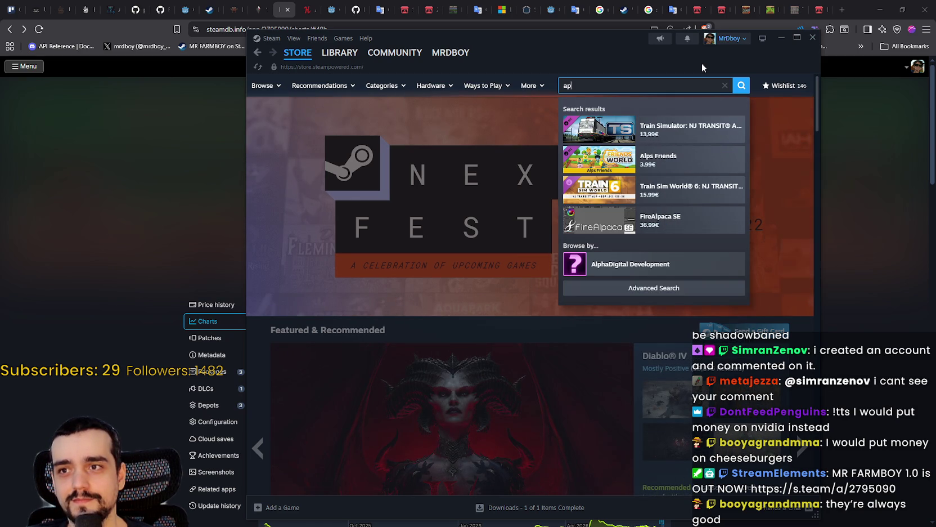
{"action": "type", "text": "lpine lake"}
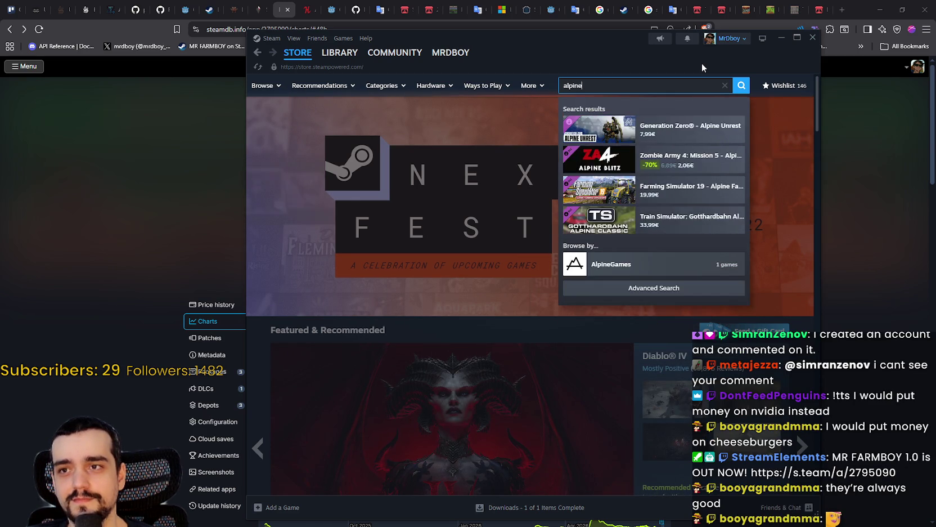